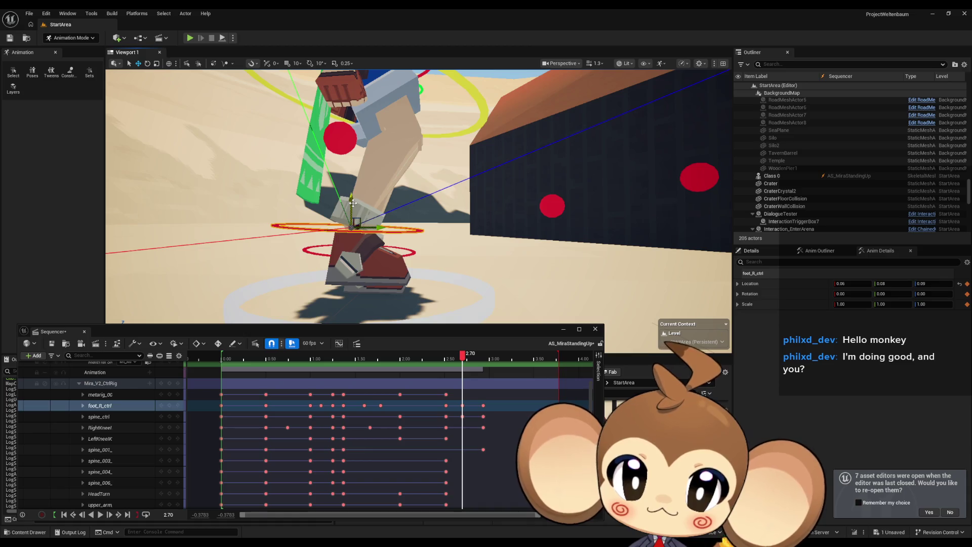
Lower foot_R_ctrl slightly, play the standing-up sequence, then scrub back near 2.70
left_click_drag(353, 203, 350, 218)
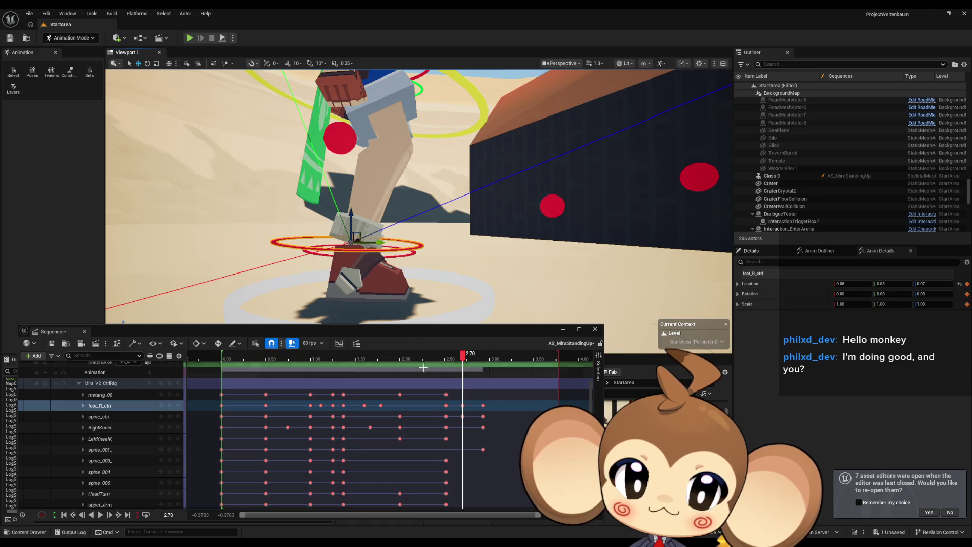
left_click(170, 405)
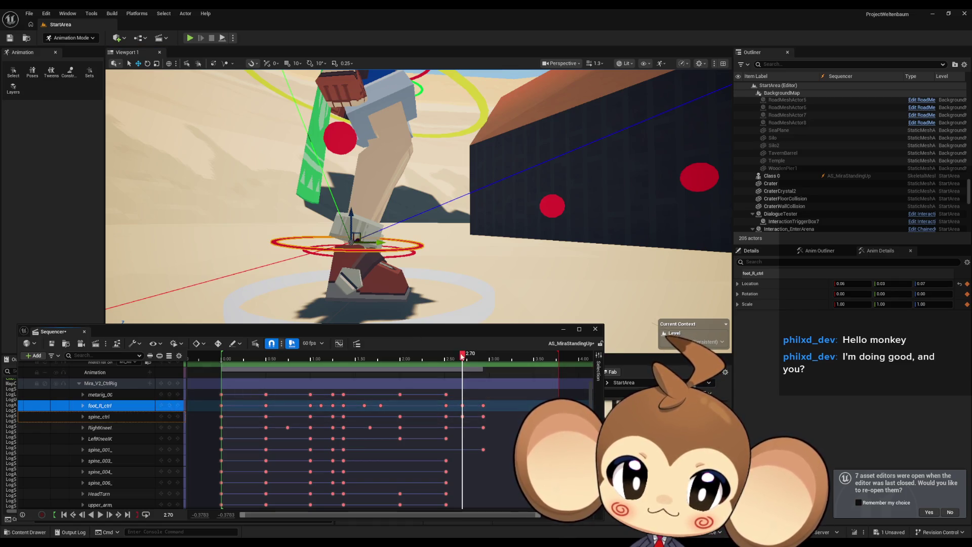
key("space")
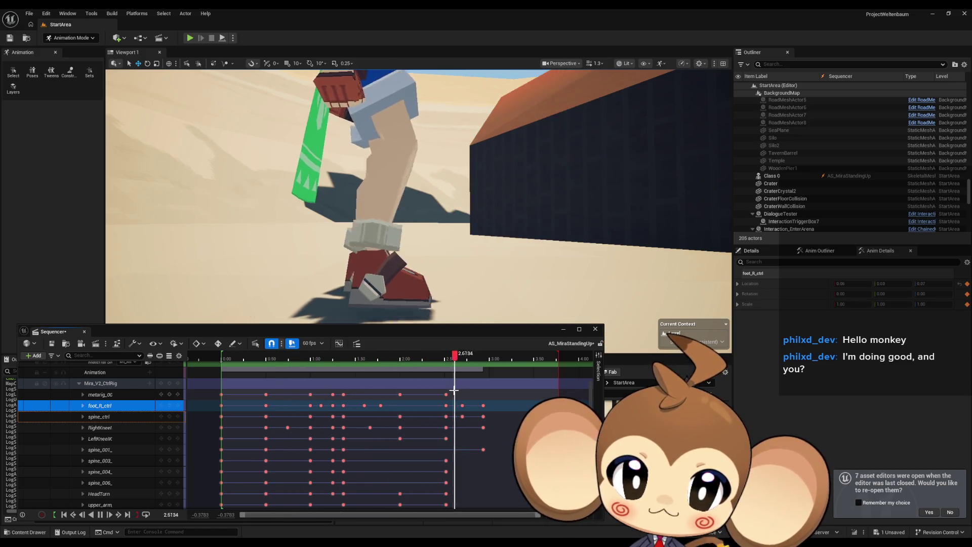
left_click_drag(456, 244, 324, 233)
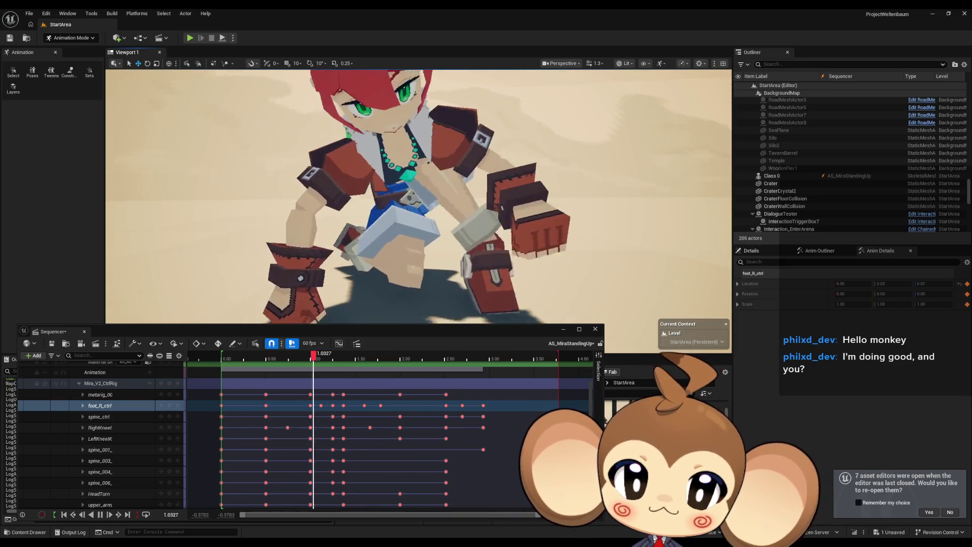
mouse_move(496, 358)
left_mouse_down()
mouse_move(449, 358)
mouse_move(483, 363)
mouse_move(463, 364)
left_mouse_up()
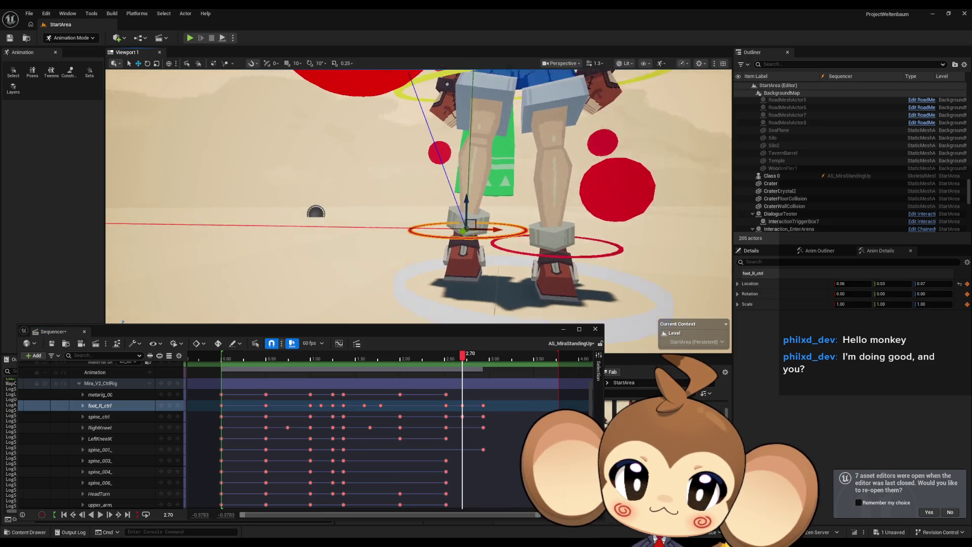
Compare the right foot's poses at keys 2.5167, 2.9333 and 2.70, framed on the foot control
scroll(428, 226, "up", 5)
scroll(429, 227, "down", 5)
scroll(429, 226, "down", 3)
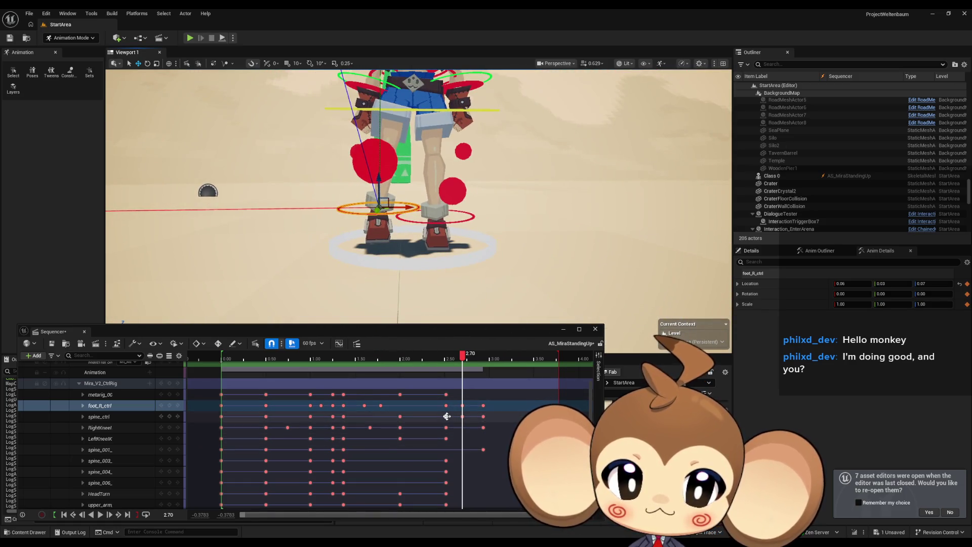
left_click(446, 416)
key("f")
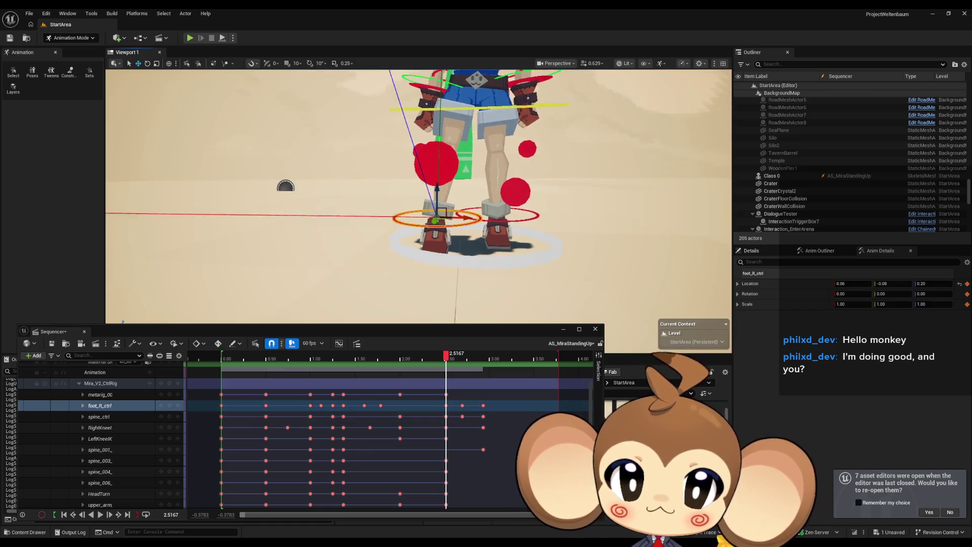
left_click(483, 417)
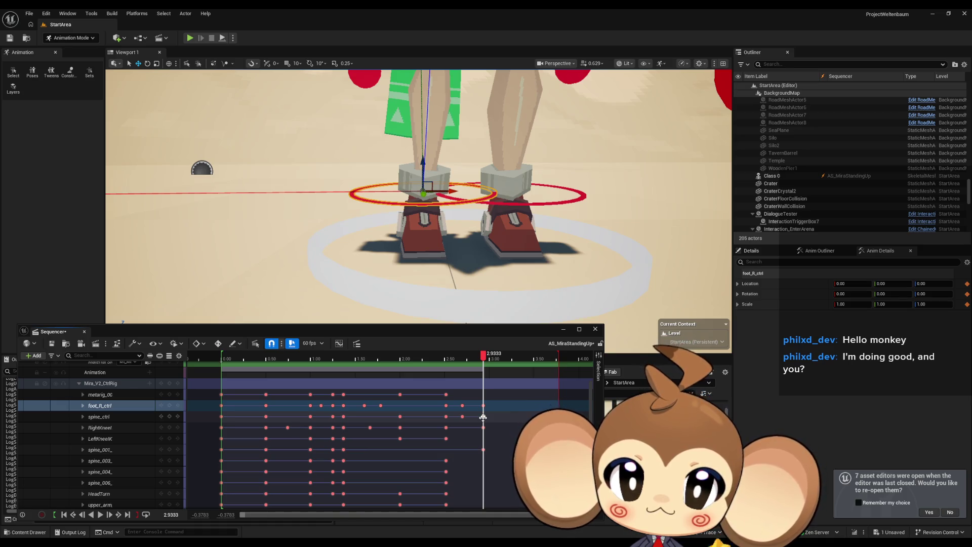
left_click(462, 417)
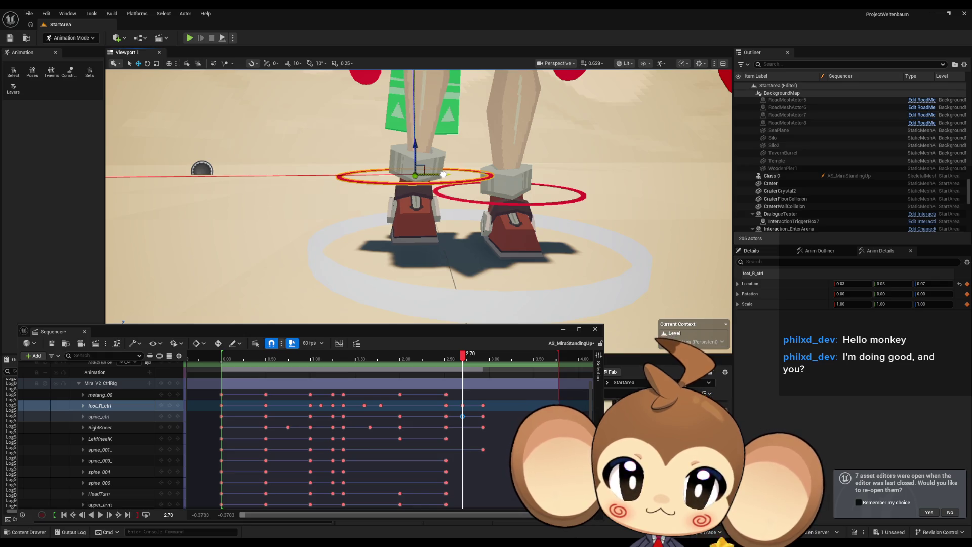
left_click(170, 407)
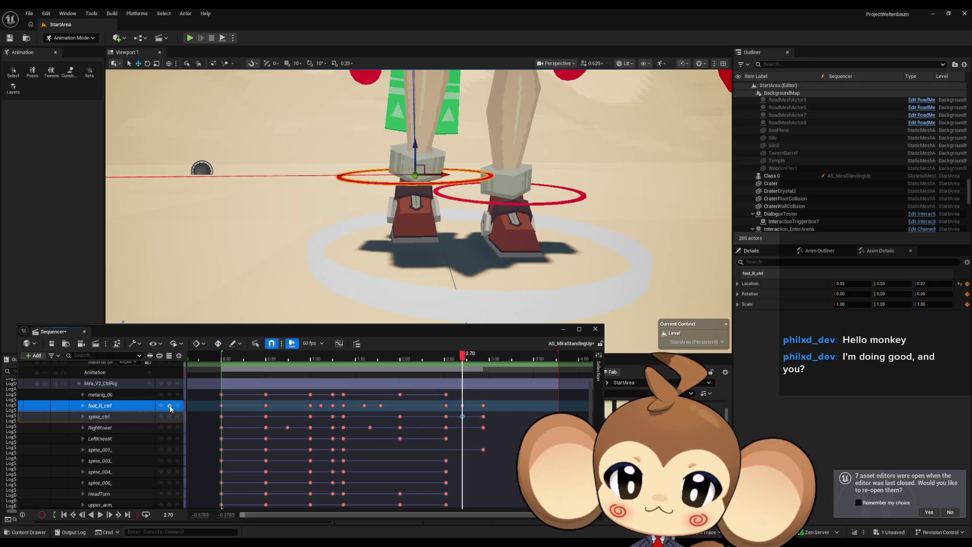
mouse_move(462, 359)
left_mouse_down()
mouse_move(428, 359)
mouse_move(498, 359)
mouse_move(470, 359)
left_mouse_up()
Replay the standing-up animation from 1.2333
left_click(333, 362)
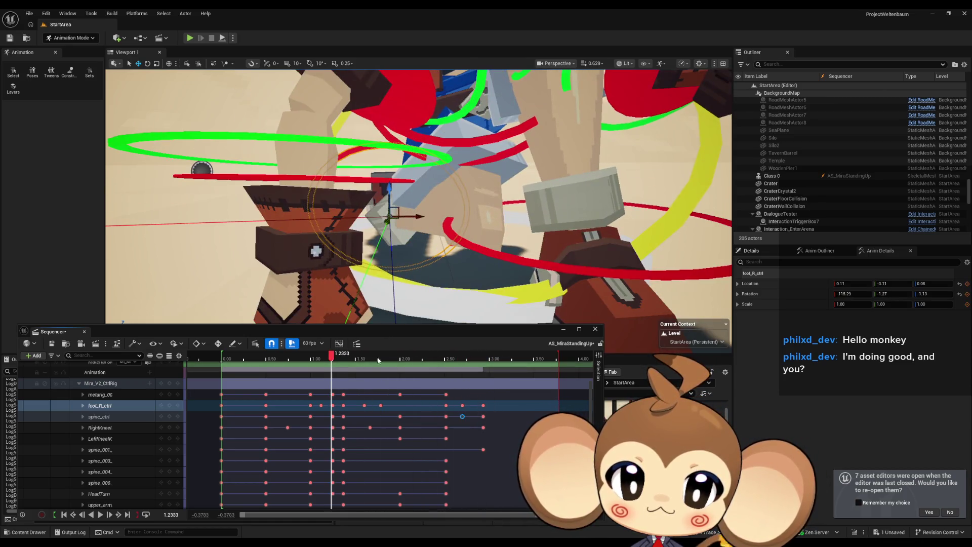
key("space")
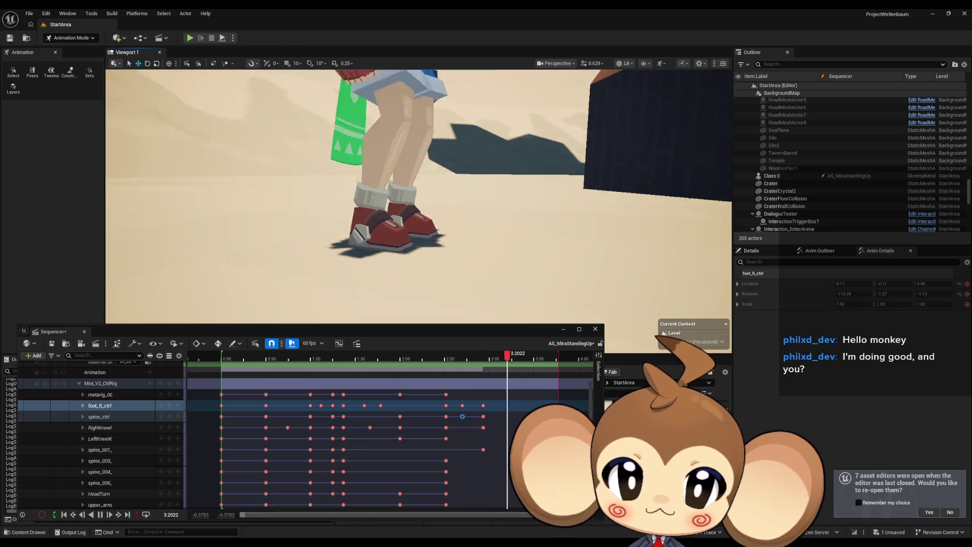
scroll(401, 258, "down", 5)
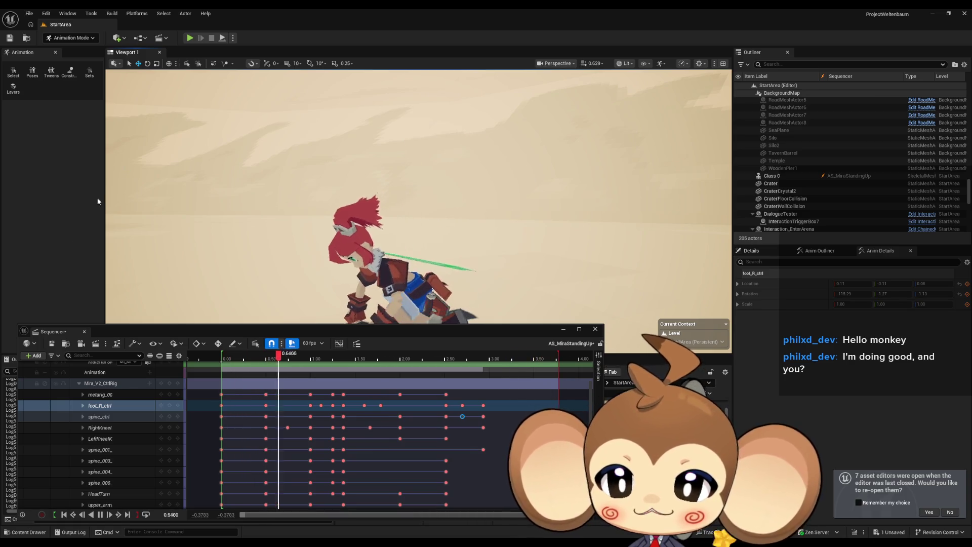
Pause playback, scrub back to 1.0833 and close the Sequencer editor
key("space")
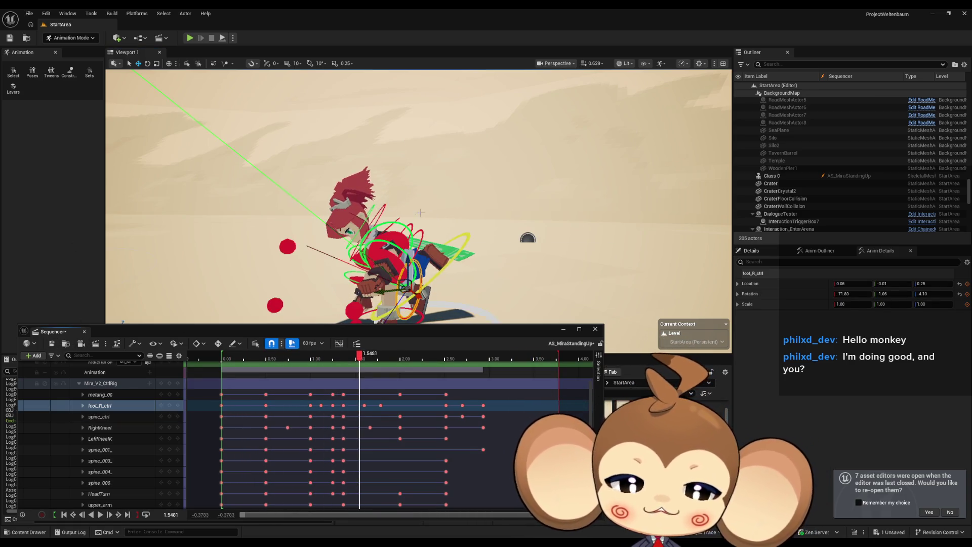
left_click_drag(360, 355, 279, 359)
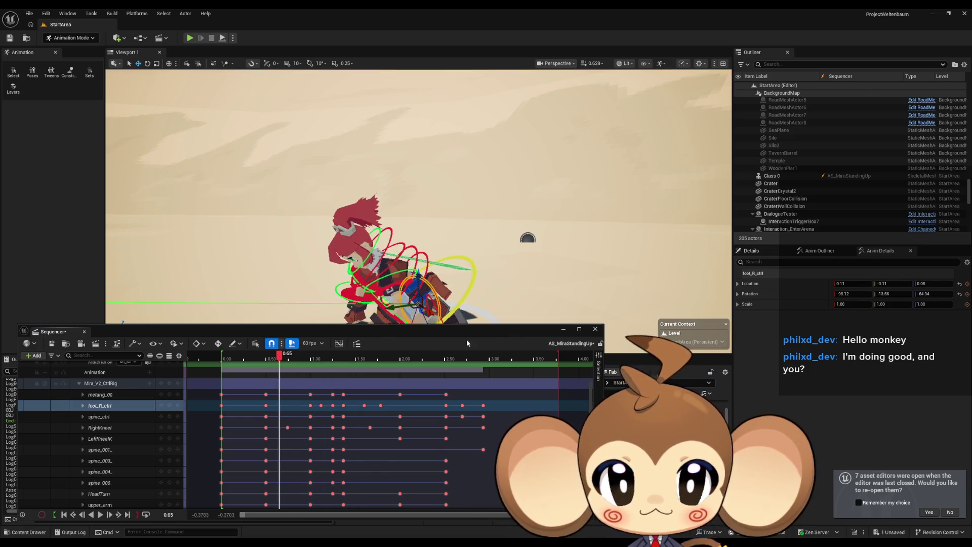
mouse_move(525, 287)
left_mouse_down()
mouse_move(562, 287)
mouse_move(525, 287)
left_mouse_up()
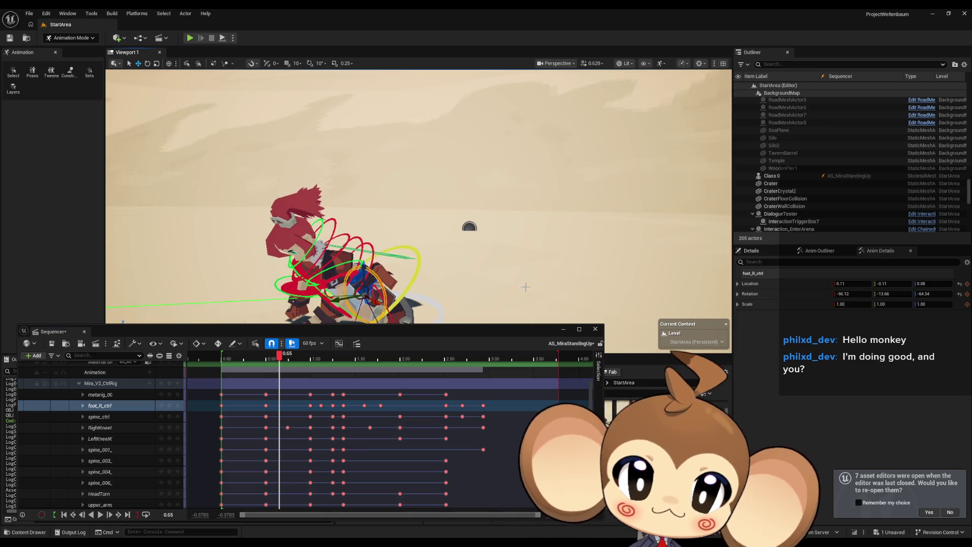
left_click(596, 329)
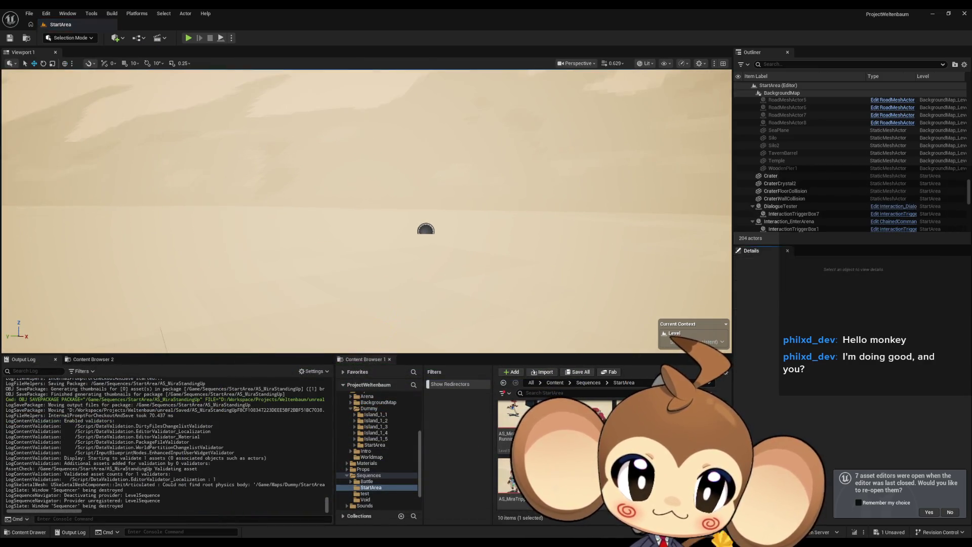
Save all, duplicate AS_MiraRunning as AS_MiraIdle, and open the copy in Sequencer
left_click(29, 14)
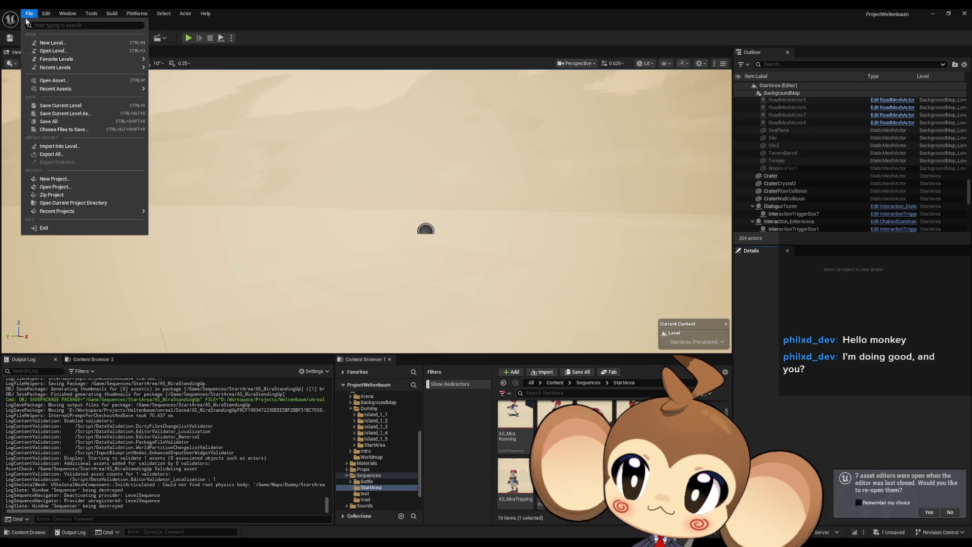
left_click(59, 130)
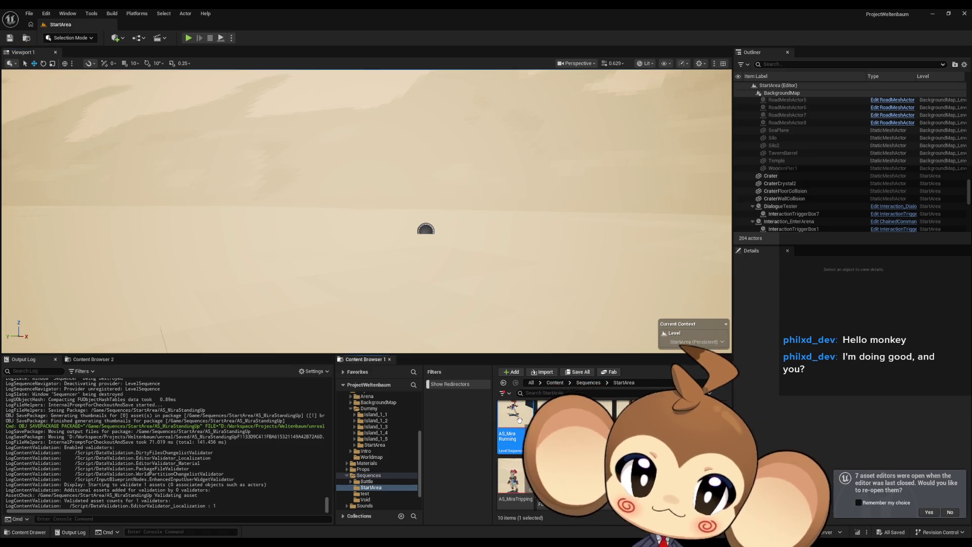
key("ctrl+d")
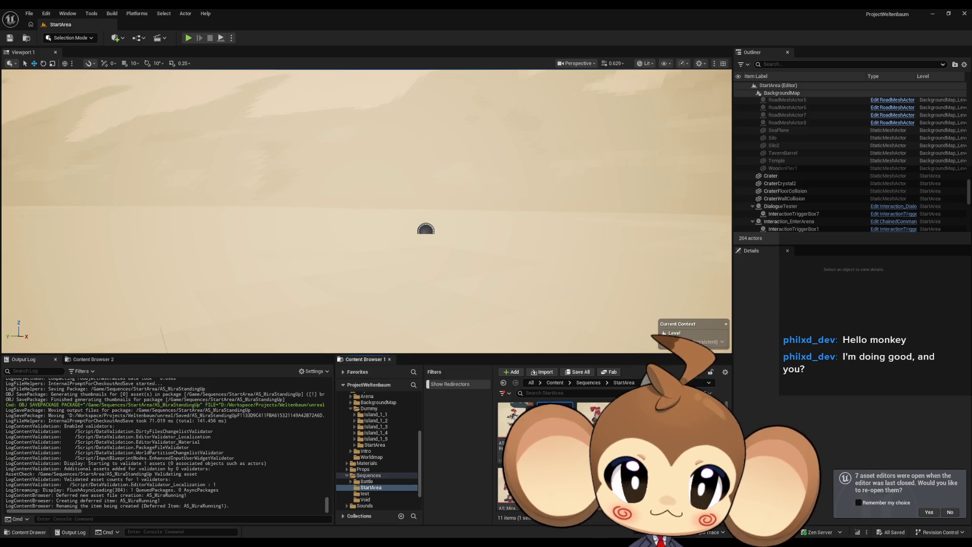
key("Return")
double_click(514, 425)
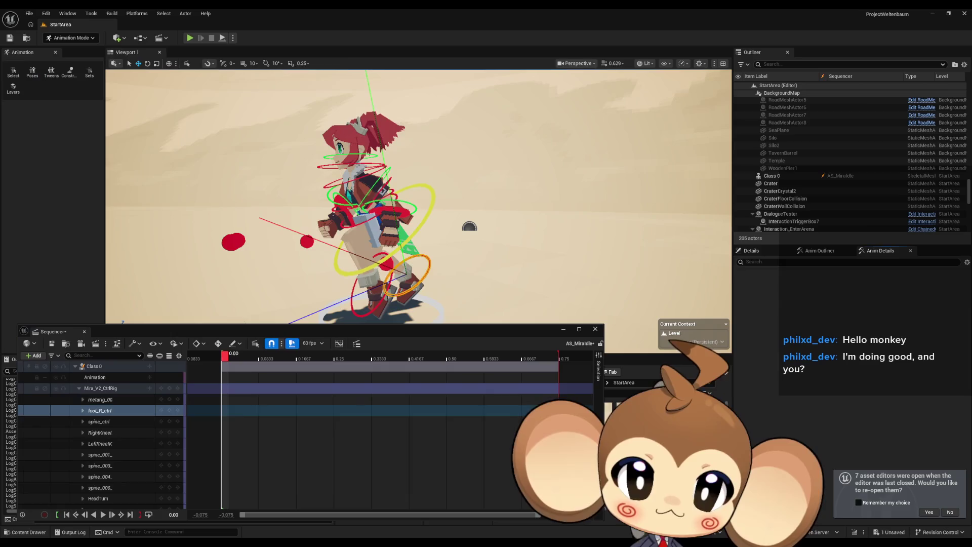
Collapse the Mira_V2_CtrlRig track and delete all its copied running keyframes
scroll(322, 415, "down", 5)
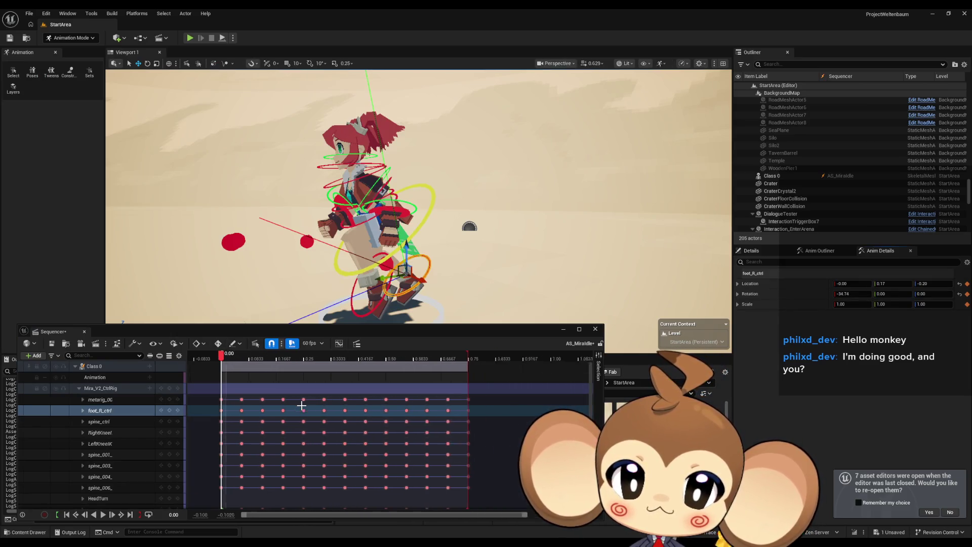
scroll(322, 415, "down", 2)
scroll(245, 388, "up", 3)
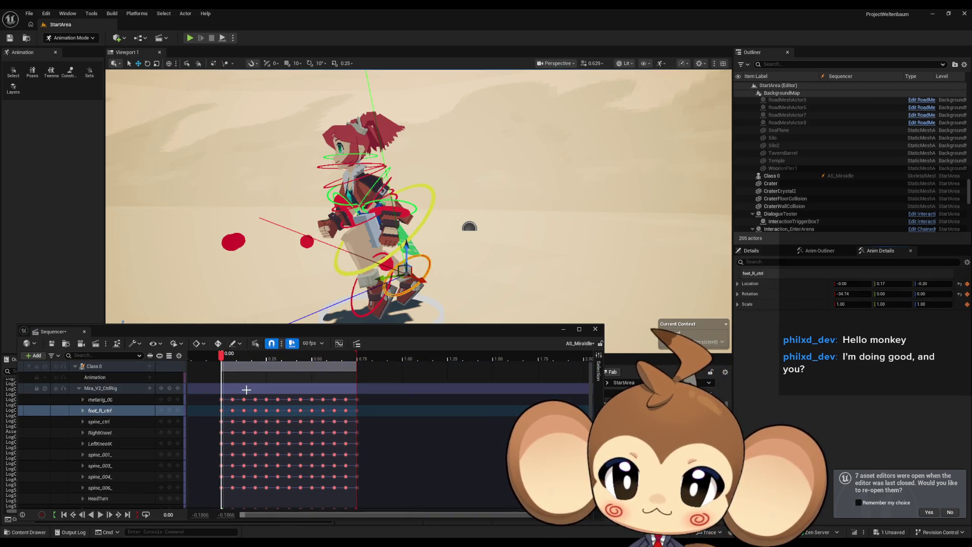
double_click(246, 389)
left_click_drag(204, 375, 411, 412)
key("Delete")
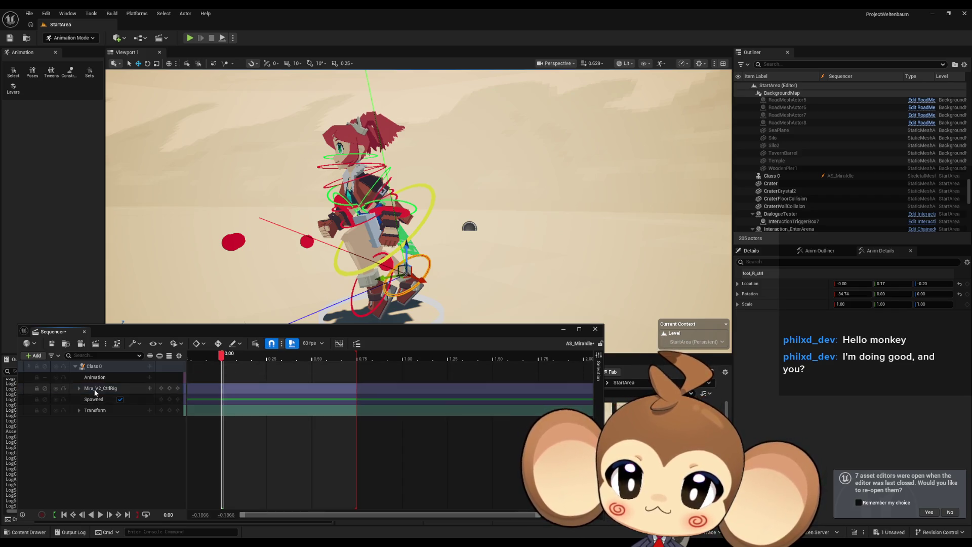
Expand the control rig and reset foot_R_ctrl's location and rotation to zero
left_click(85, 391)
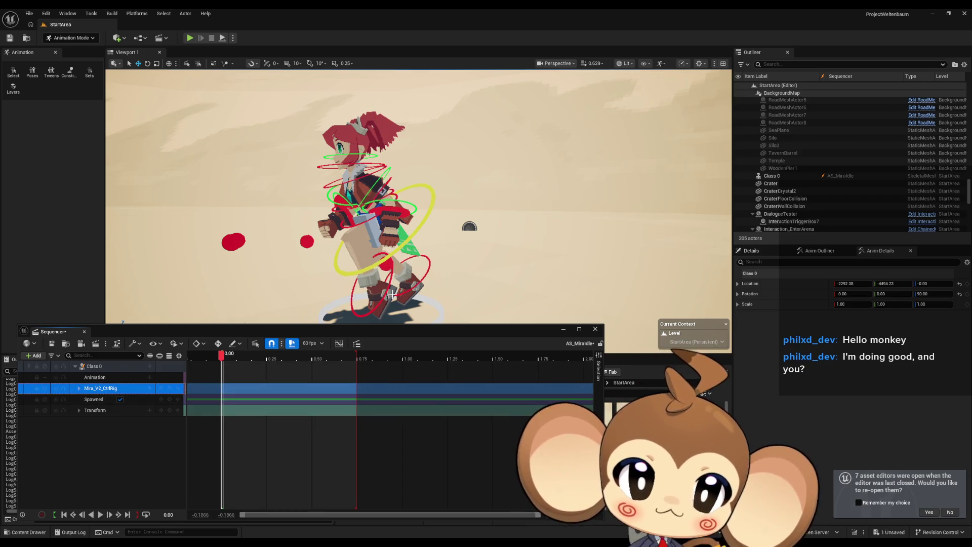
left_click(79, 390)
left_click(115, 400)
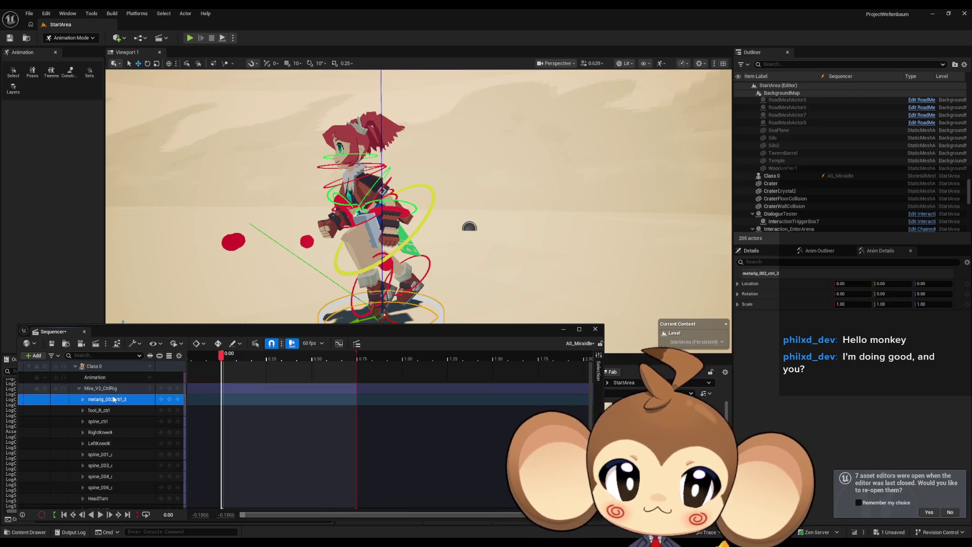
left_click(108, 412)
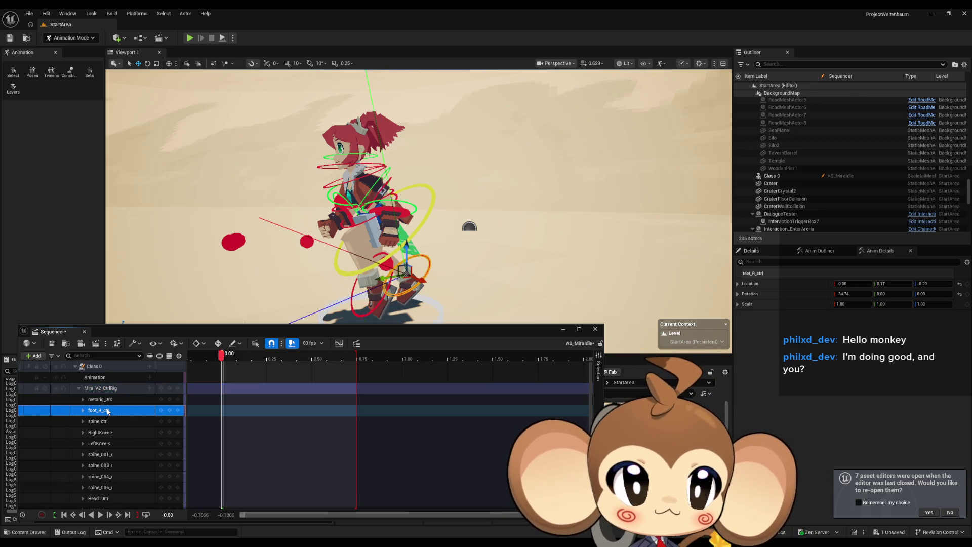
left_click(960, 284)
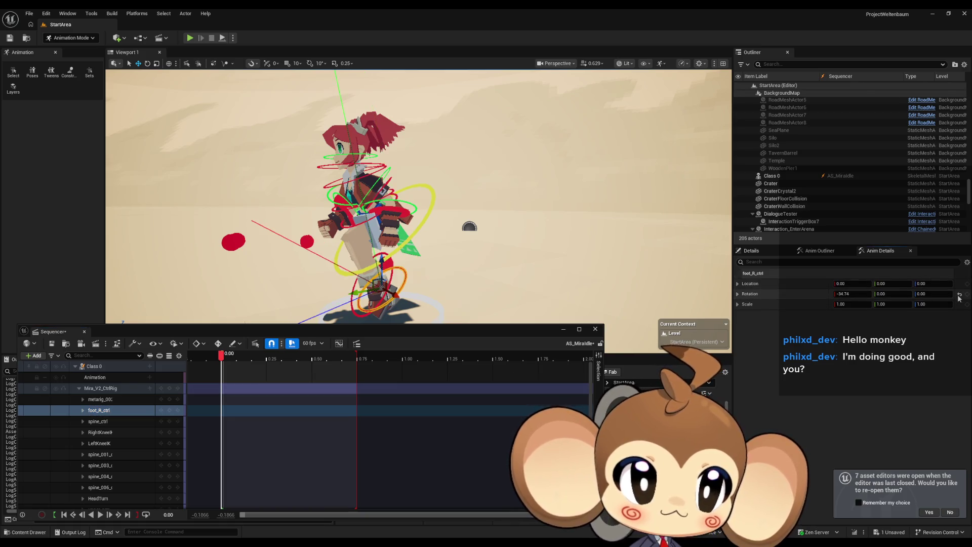
left_click(959, 294)
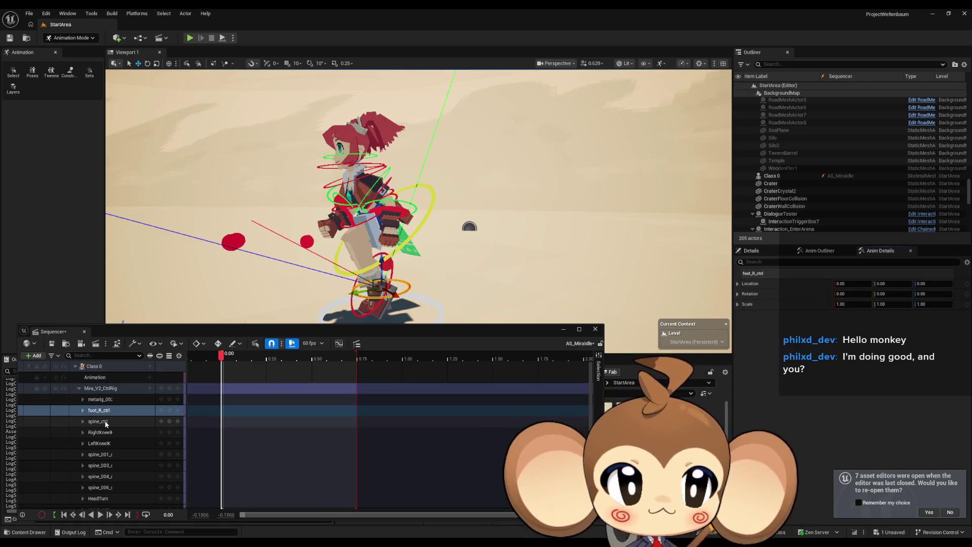
Reset spine_ctrl, RightKneeIK, LeftKneeIK and spine_001_ctrl transforms to their defaults
left_click(105, 423)
left_click(960, 294)
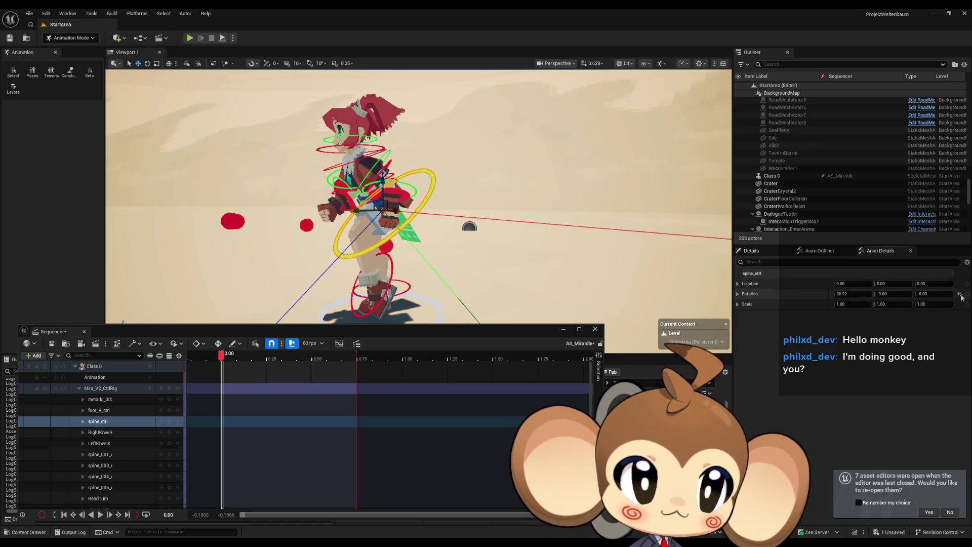
left_click(143, 433)
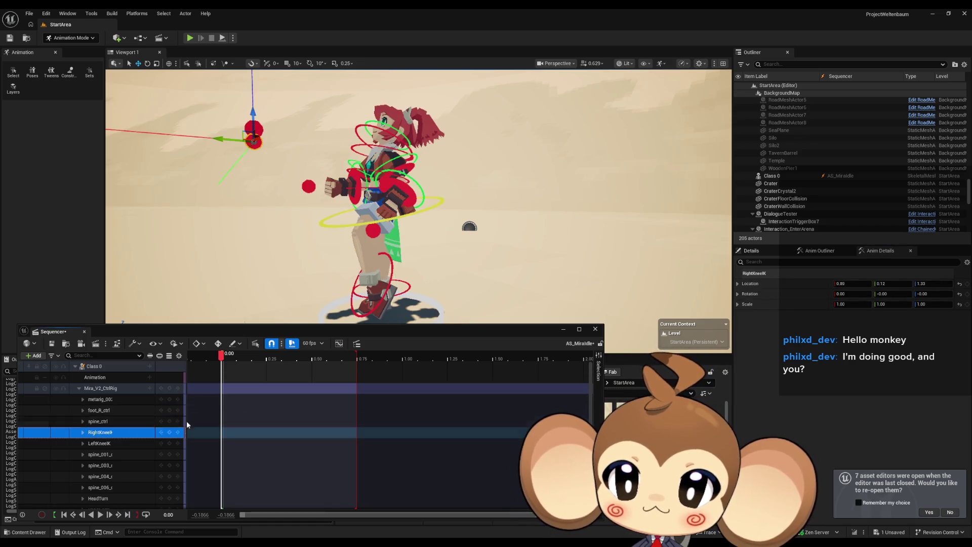
left_click(959, 284)
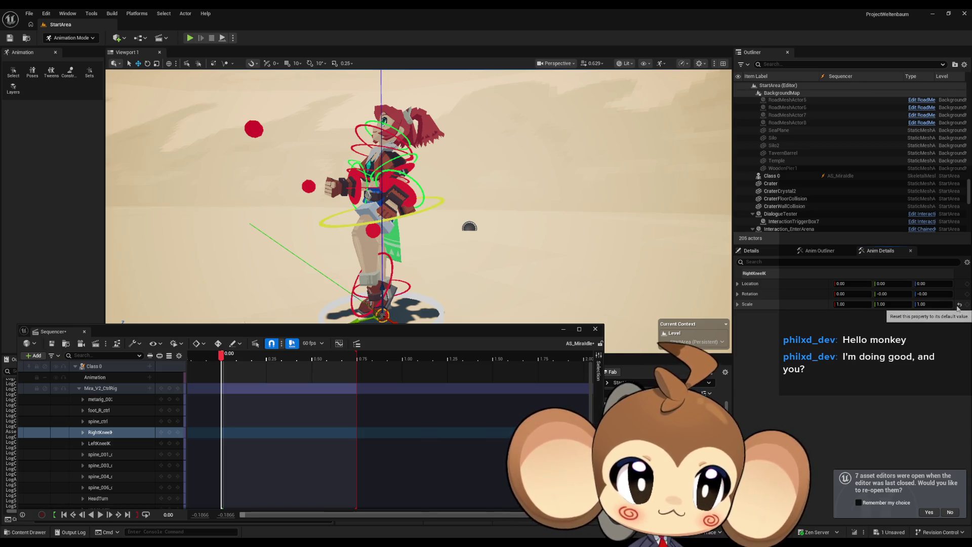
left_click(99, 444)
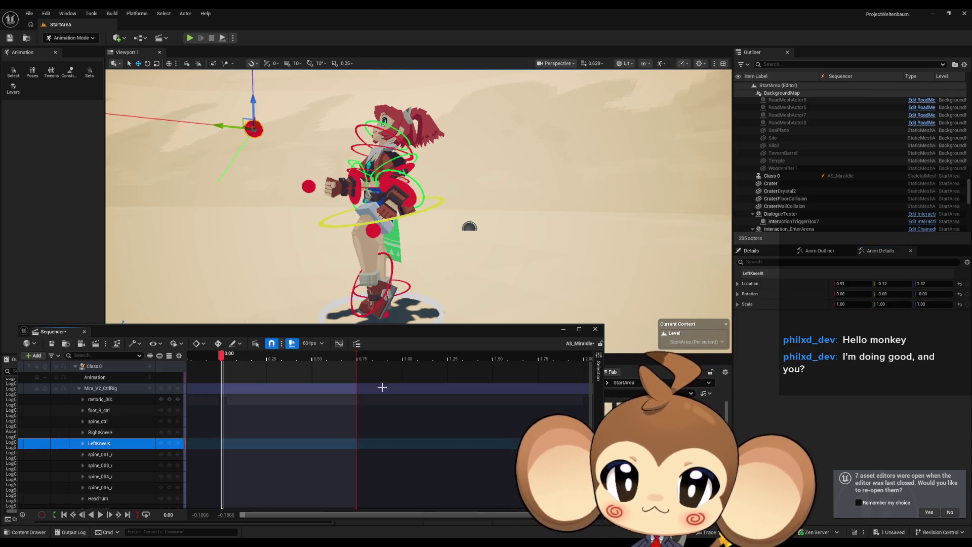
left_click(960, 284)
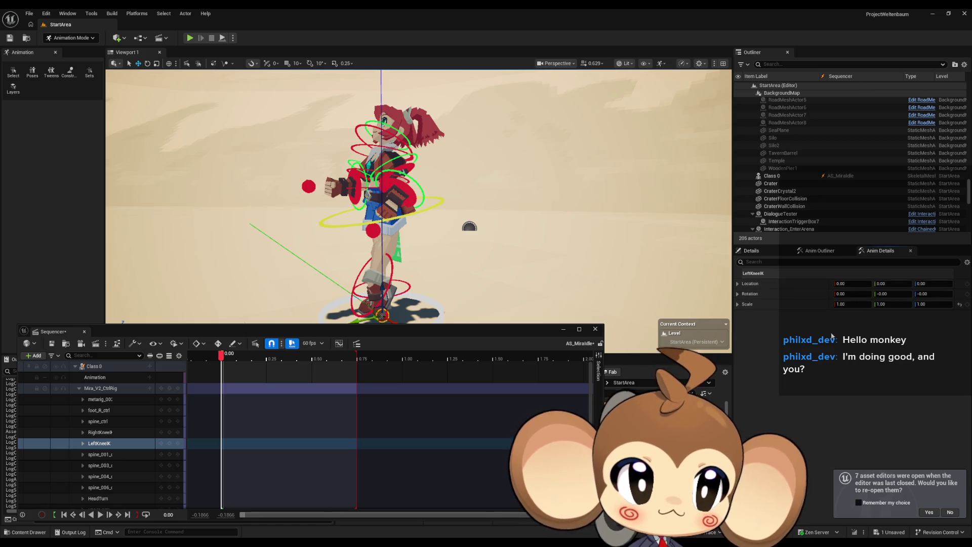
left_click(100, 454)
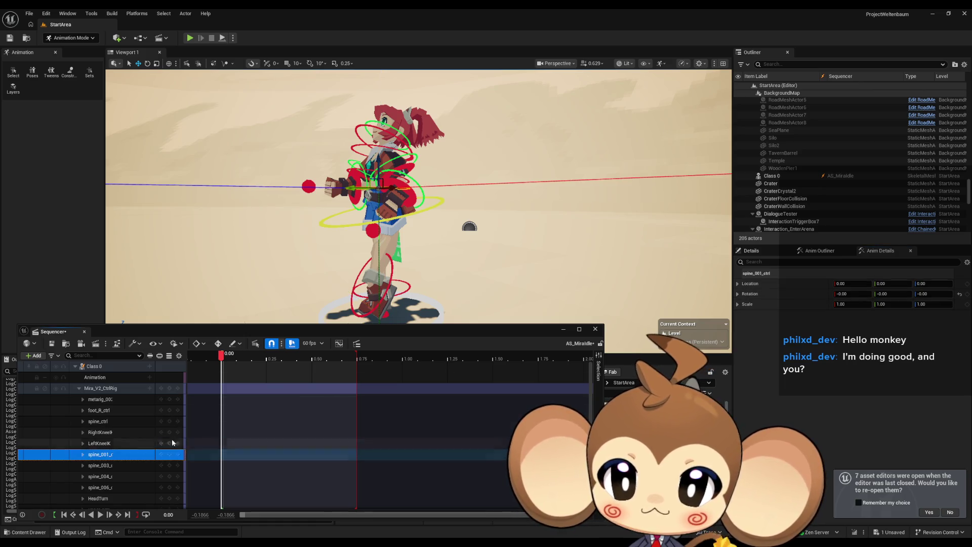
left_click(960, 293)
Reset spine_004_ctrl and spine_006_ctrl rotations to zero
left_click(283, 465)
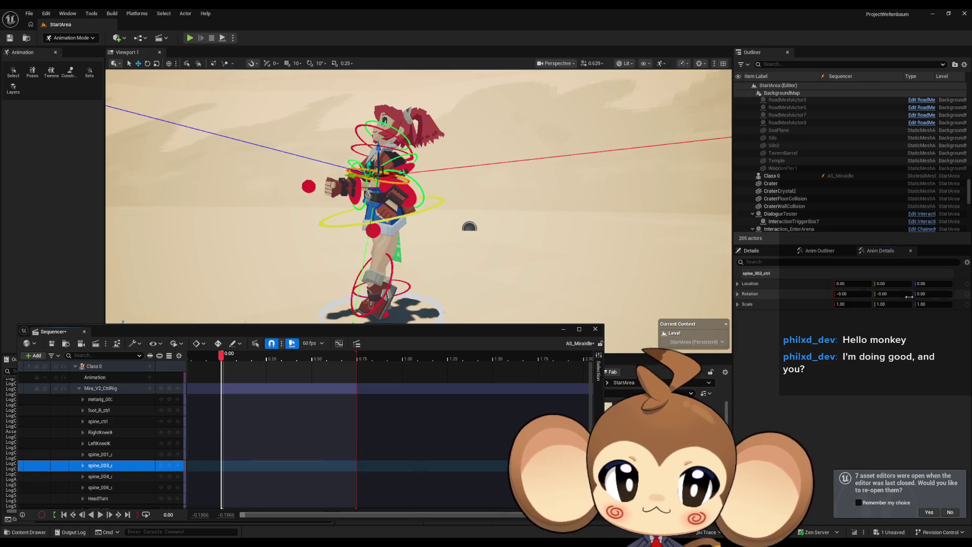
left_click(109, 476)
scroll(117, 446, "down", 3)
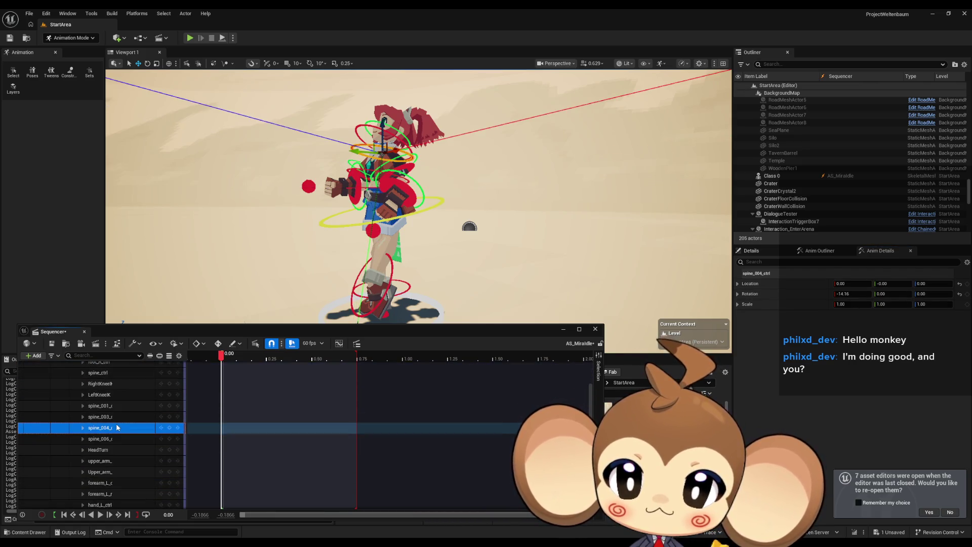
left_click(959, 294)
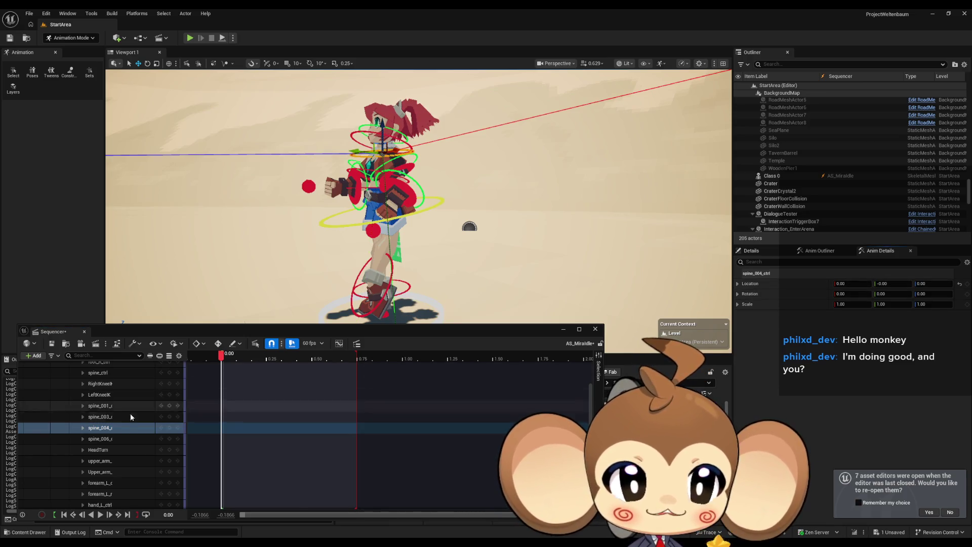
left_click(101, 439)
left_click(960, 292)
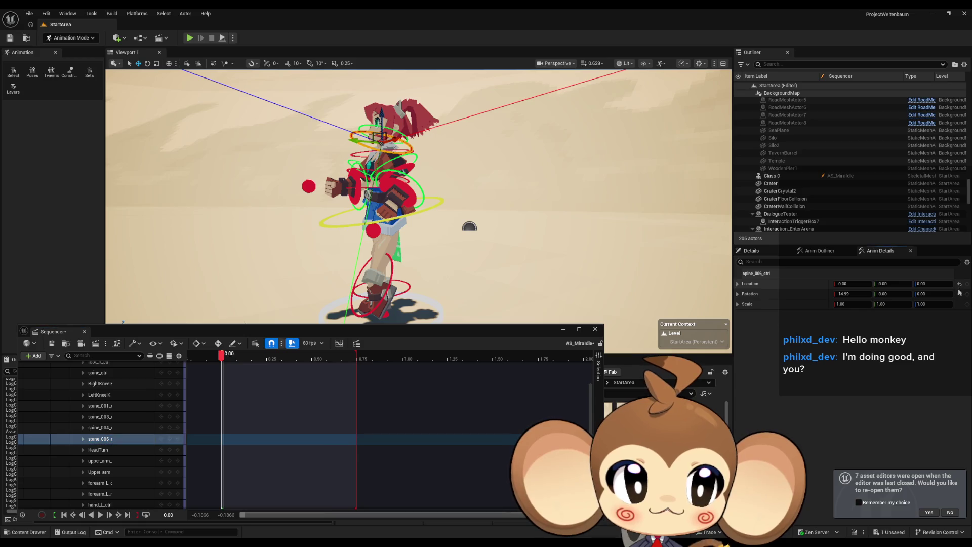
left_click(960, 295)
Reset the left upper arm control's rotation to zero
left_click(289, 450)
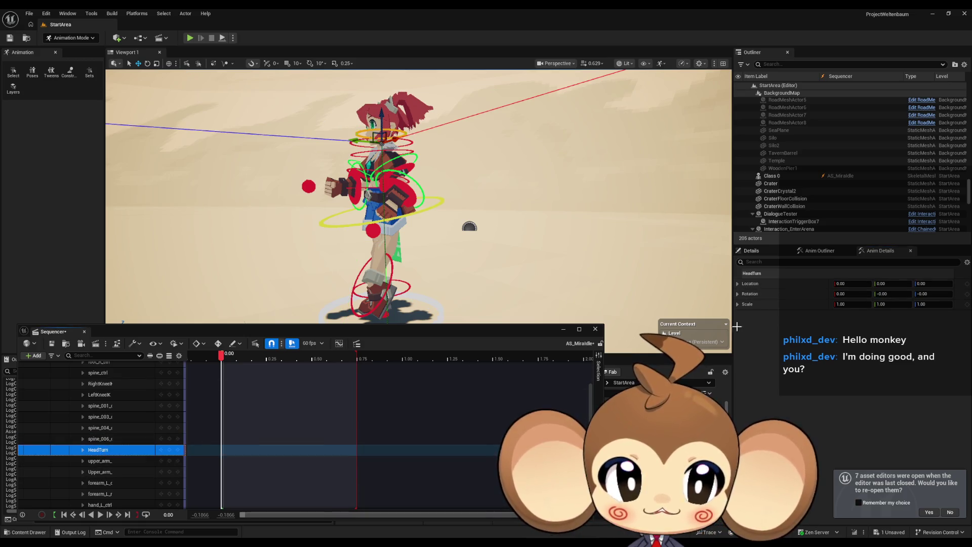
left_click(97, 461)
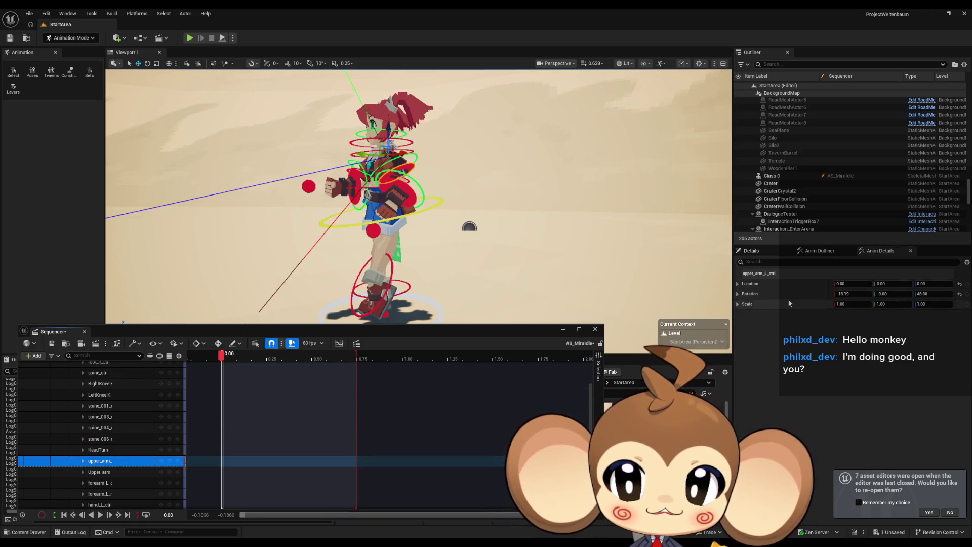
left_click(960, 294)
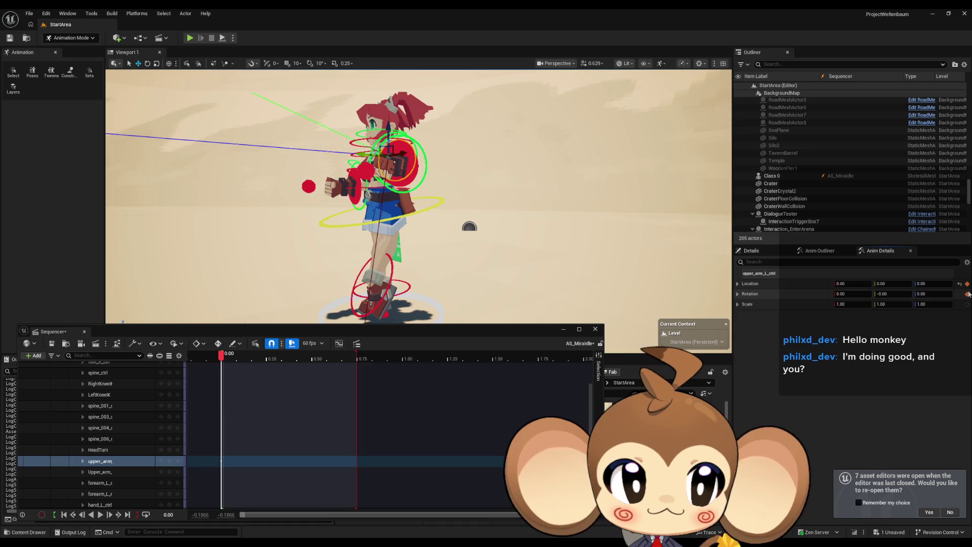
right_click(968, 287)
left_click(893, 358)
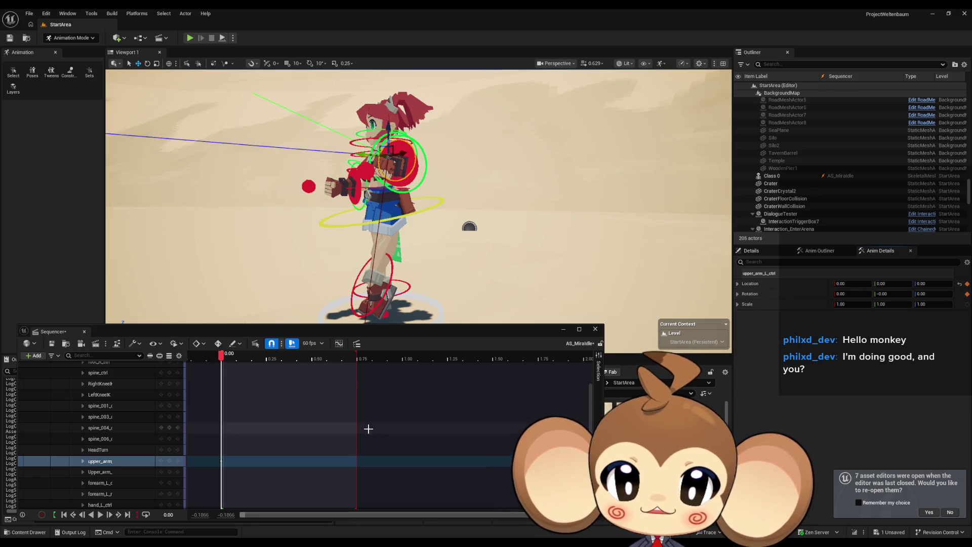
mouse_move(266, 463)
left_mouse_down()
mouse_move(203, 502)
mouse_move(216, 476)
left_mouse_up()
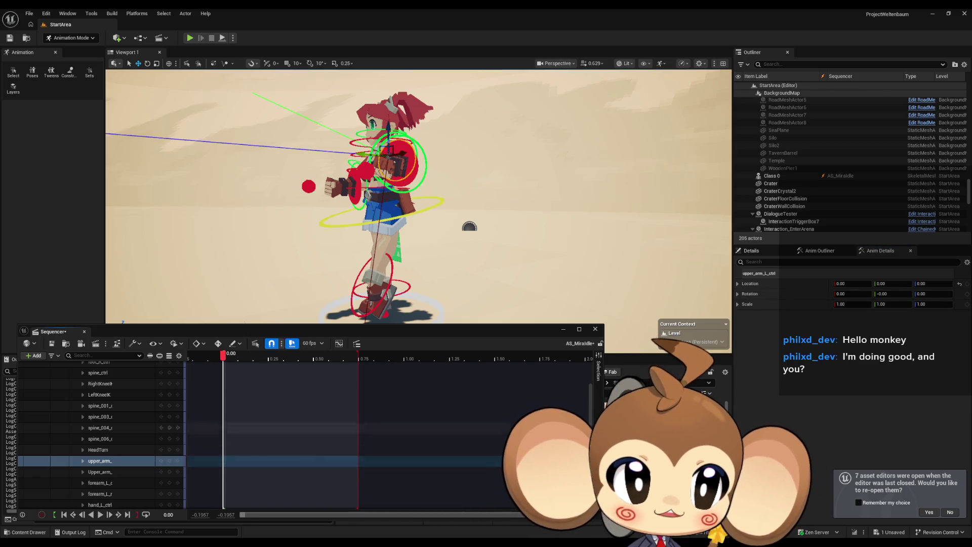
Reset forearm_L_ctrl rotation, then reset hand_L_ctrl and the upper arm control together
left_click(98, 471)
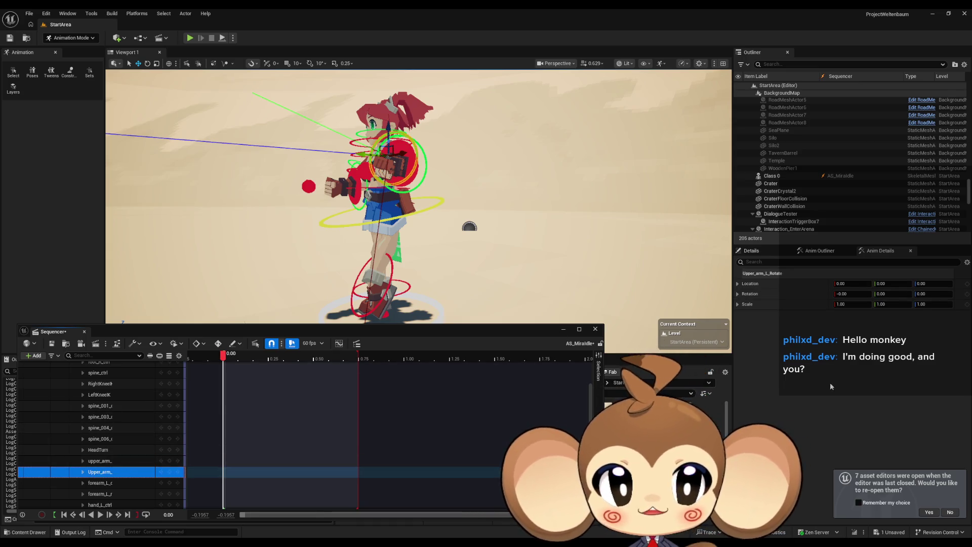
scroll(109, 422, "down", 3)
left_click(103, 411)
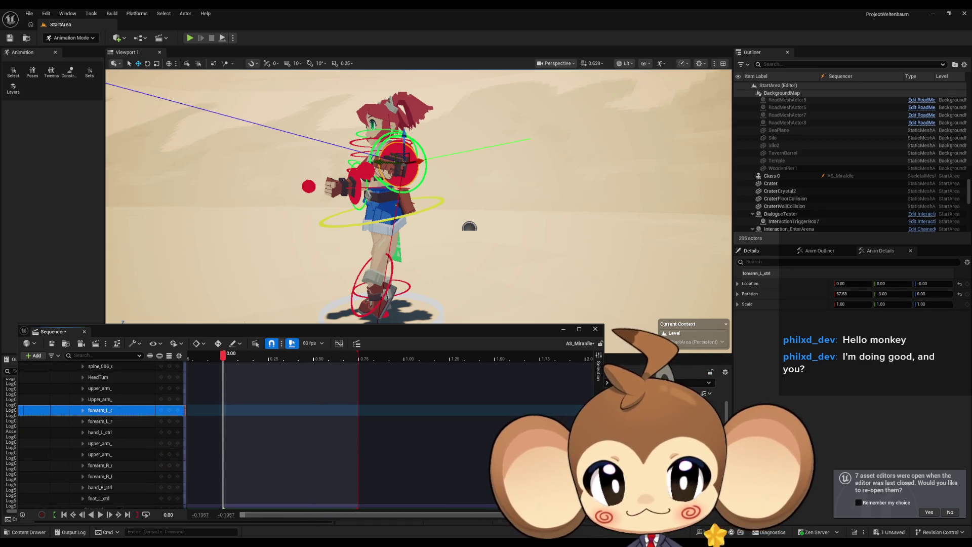
left_click(959, 294)
left_click(297, 422)
left_click(112, 433)
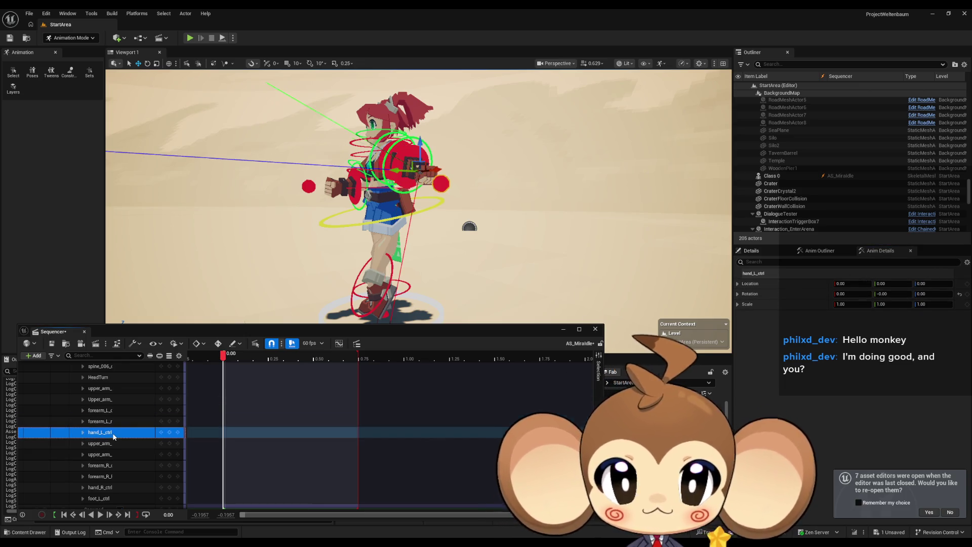
left_click(112, 443)
left_click(102, 432)
left_click(101, 443, "ctrl")
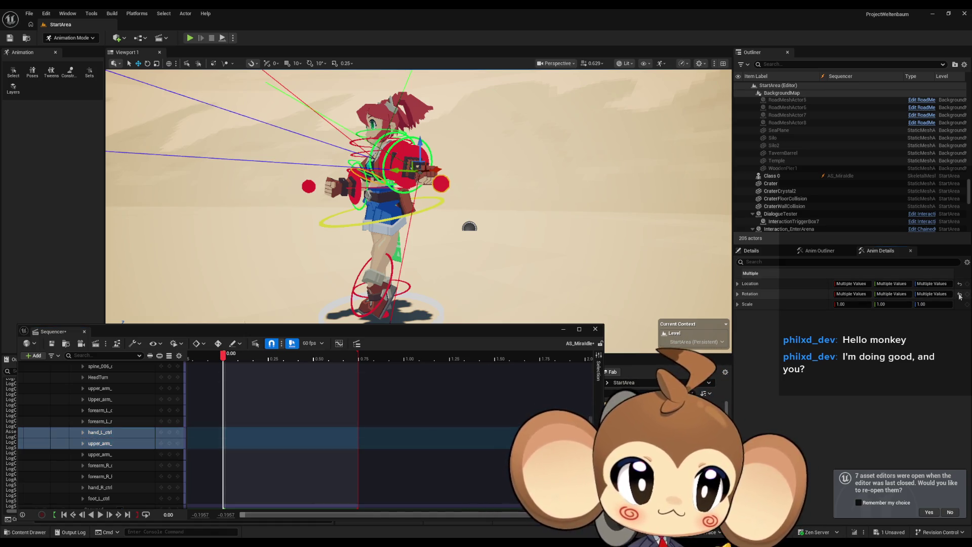
left_click(960, 294)
Select the remaining arm controls down to foot_L_ctrl and view the character's front
left_click(108, 431)
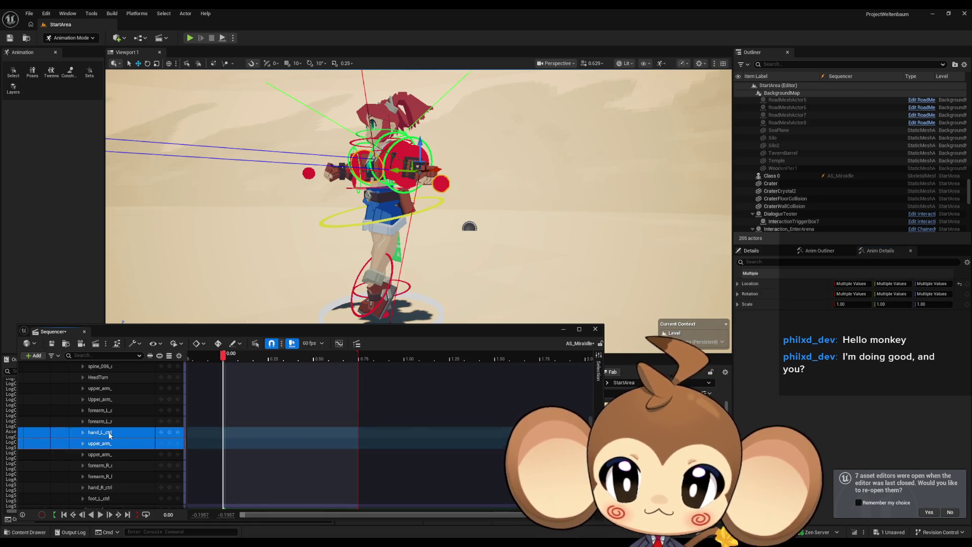
left_click(108, 444)
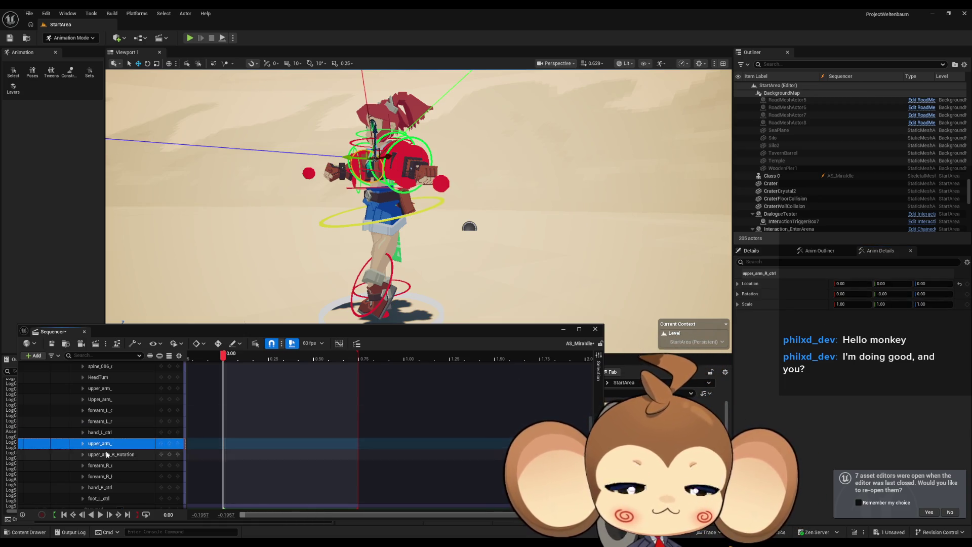
scroll(106, 455, "down", 1)
left_click(99, 437)
left_click(101, 479, "shift")
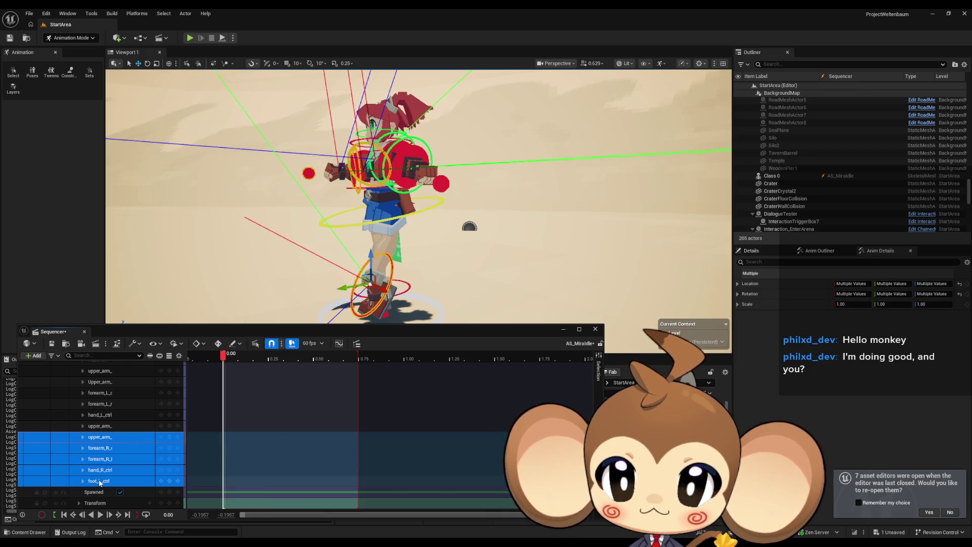
mouse_move(506, 228)
left_mouse_down()
mouse_move(405, 227)
mouse_move(371, 244)
left_mouse_up()
Collapse the Mira_V2_CtrlRig rows and reset the character actor's location to default
scroll(101, 431, "up", 5)
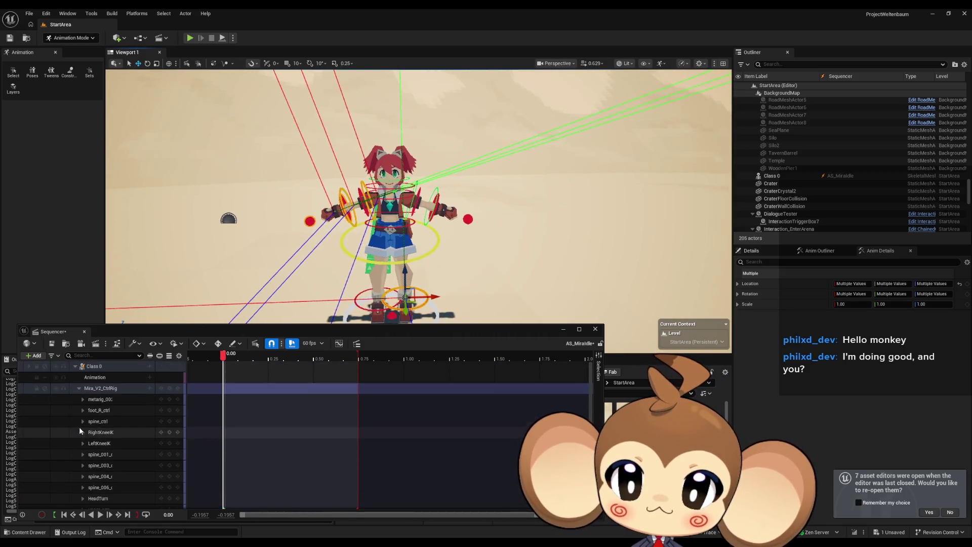
left_click(79, 389)
left_click(117, 389)
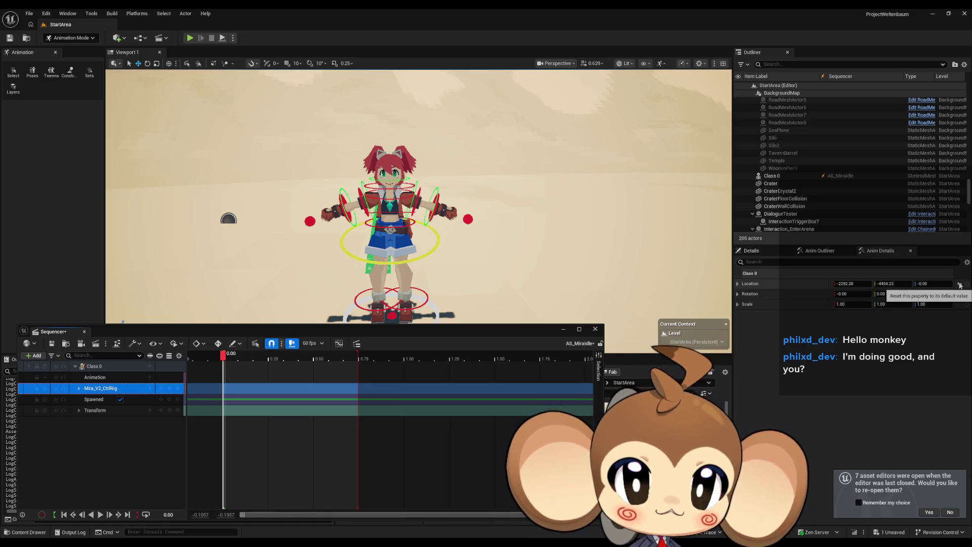
left_click(960, 285)
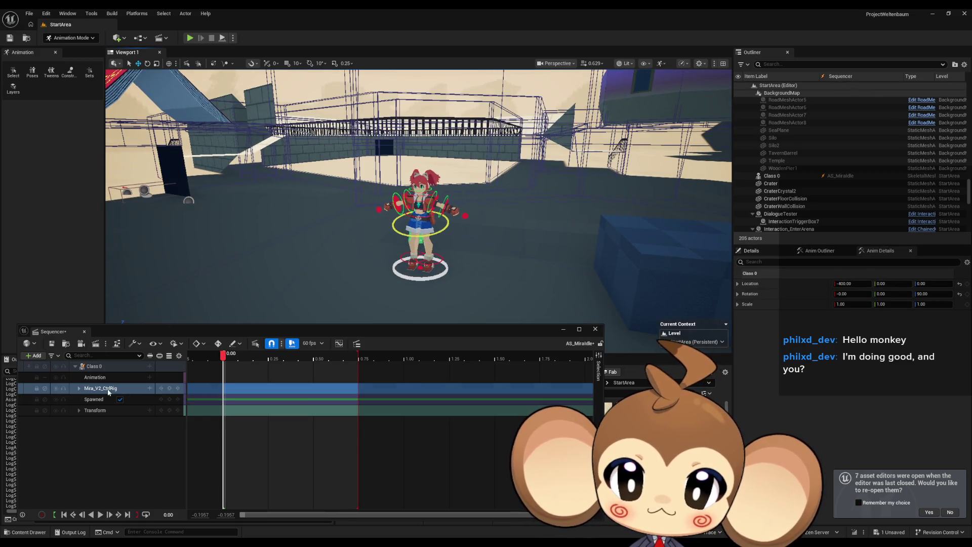
Move the Class 0 actor along X onto the sand beside the orange-roofed building
left_click(90, 367)
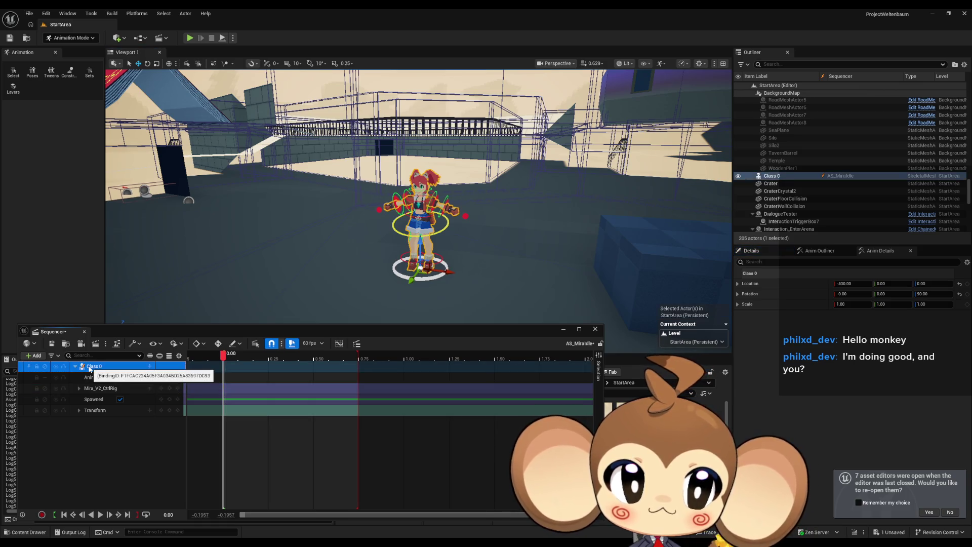
mouse_move(450, 273)
left_mouse_down()
mouse_move(233, 211)
mouse_move(436, 203)
mouse_move(416, 203)
mouse_move(521, 213)
mouse_move(256, 203)
mouse_move(349, 188)
mouse_move(314, 76)
left_mouse_up()
left_click_drag(420, 202, 420, 253)
mouse_move(328, 253)
left_mouse_down()
mouse_move(329, 271)
mouse_move(575, 218)
mouse_move(521, 255)
mouse_move(418, 208)
mouse_move(397, 269)
left_mouse_up()
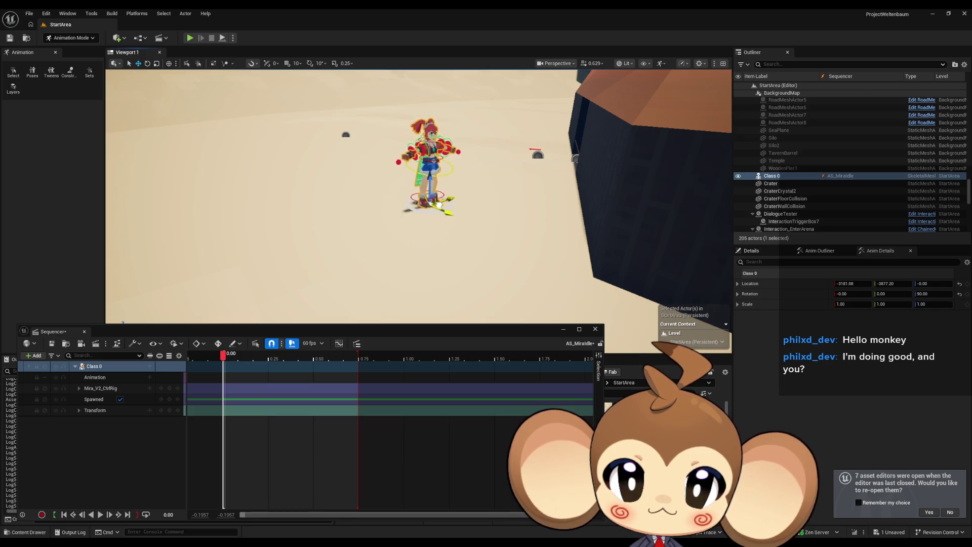
mouse_move(463, 168)
left_mouse_down()
mouse_move(449, 137)
mouse_move(463, 106)
mouse_move(354, 115)
mouse_move(355, 76)
mouse_move(334, 96)
mouse_move(263, 121)
left_mouse_up()
left_click_drag(521, 182, 521, 183)
left_click(493, 210)
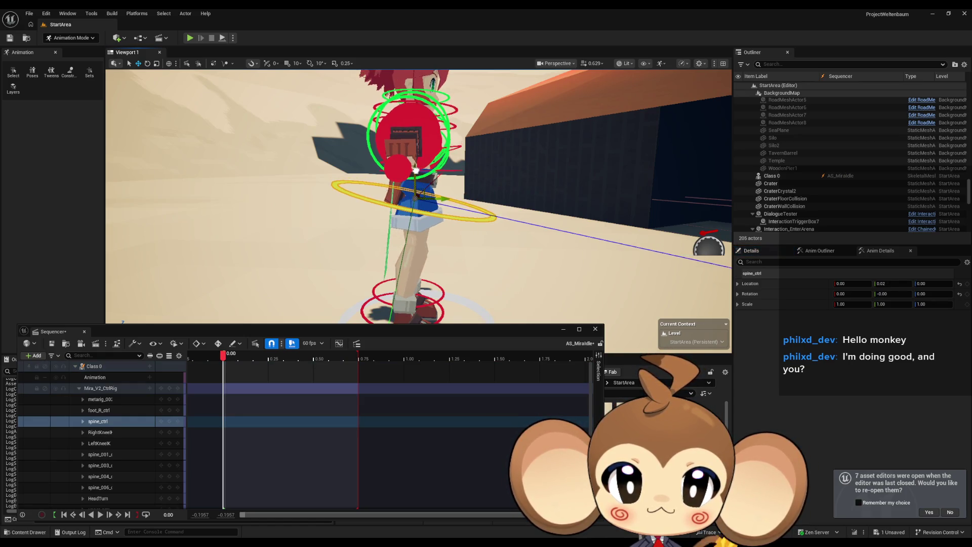
Drag RightKneeIK and LeftKneeIK up from the feet to knee height
mouse_move(414, 170)
left_mouse_down()
mouse_move(486, 170)
mouse_move(486, 121)
mouse_move(451, 167)
mouse_move(425, 167)
mouse_move(425, 147)
mouse_move(395, 192)
left_mouse_up()
left_click(425, 176)
mouse_move(351, 225)
left_mouse_down()
mouse_move(350, 147)
mouse_move(351, 165)
mouse_move(382, 207)
mouse_move(380, 190)
left_mouse_up()
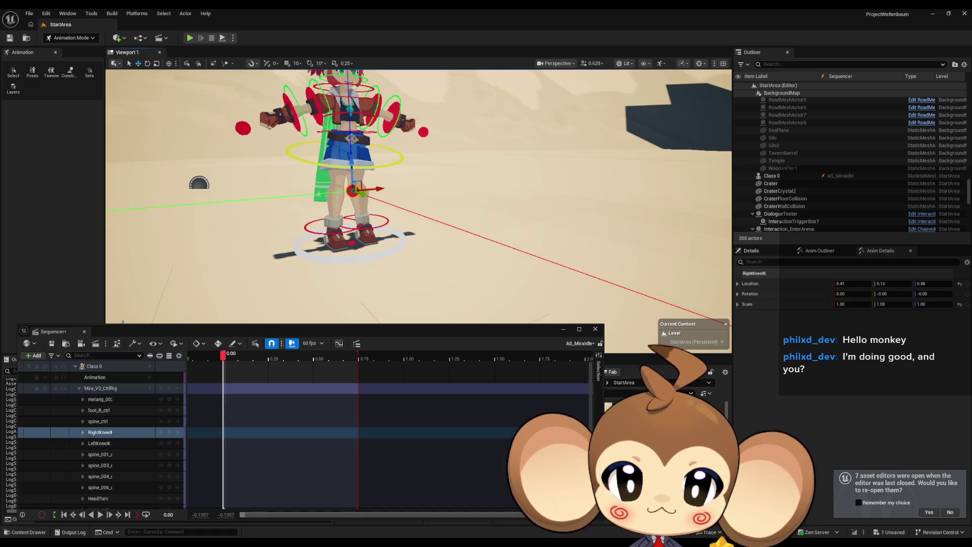
left_click(368, 238)
mouse_move(353, 244)
left_mouse_down()
mouse_move(359, 200)
mouse_move(391, 182)
mouse_move(428, 188)
left_mouse_up()
mouse_move(507, 331)
left_mouse_down()
mouse_move(550, 324)
mouse_move(600, 261)
left_mouse_up()
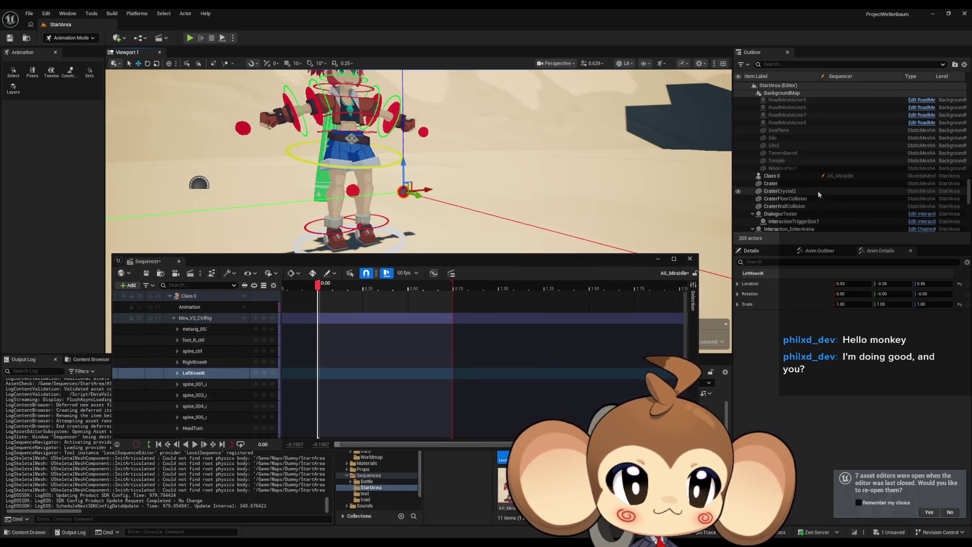
Inspect Class 0's SkeletalMeshComponent and browse to Mira's skeletal mesh asset
left_click(786, 177)
scroll(791, 183, "down", 2)
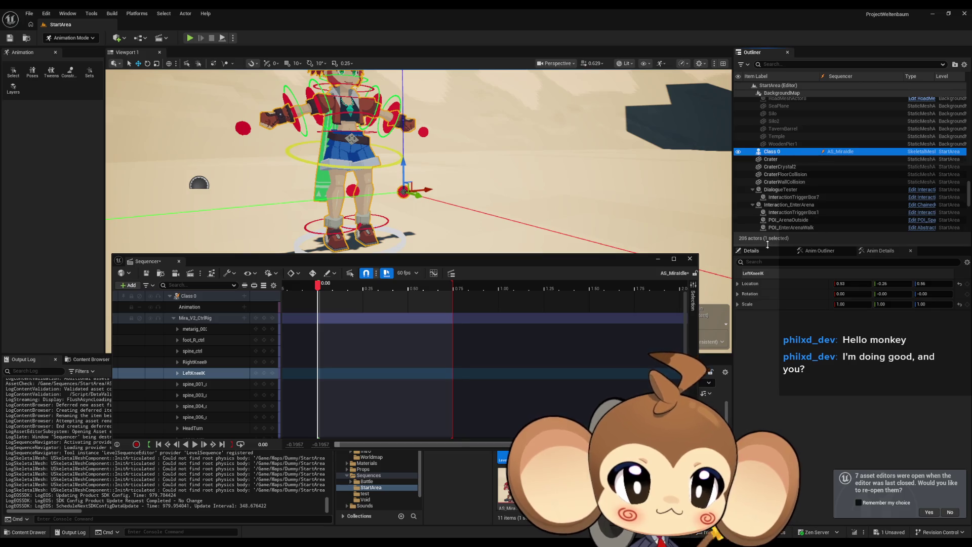
left_click(755, 252)
left_click(815, 283)
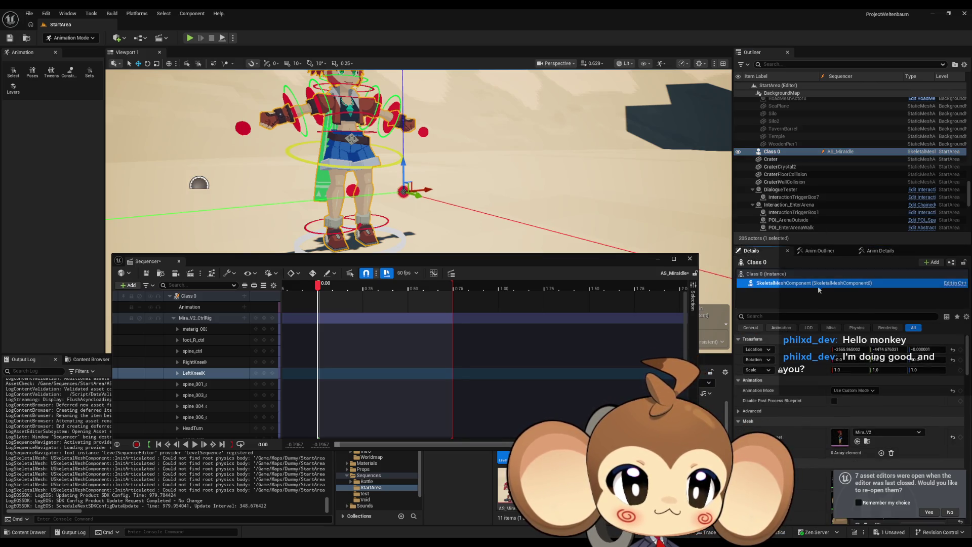
scroll(853, 431, "down", 1)
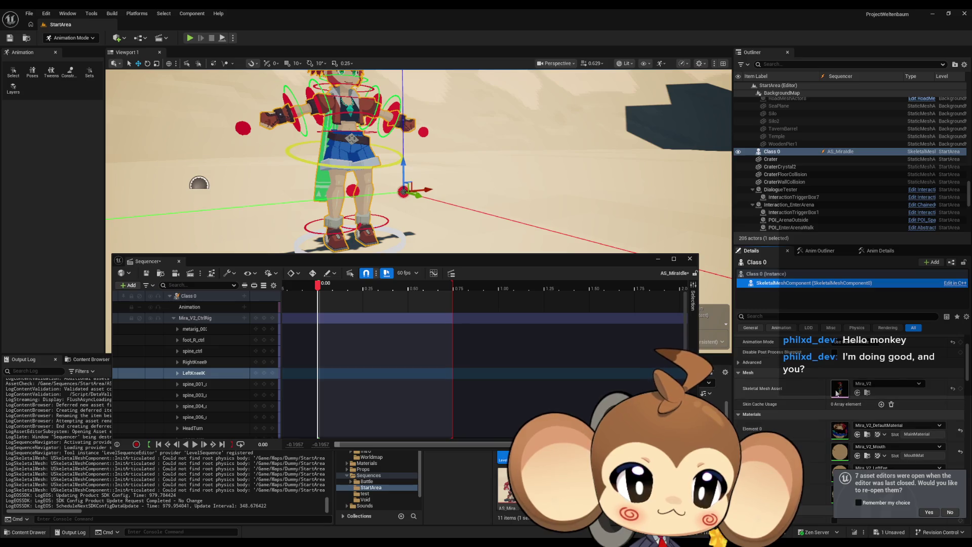
left_click(868, 393)
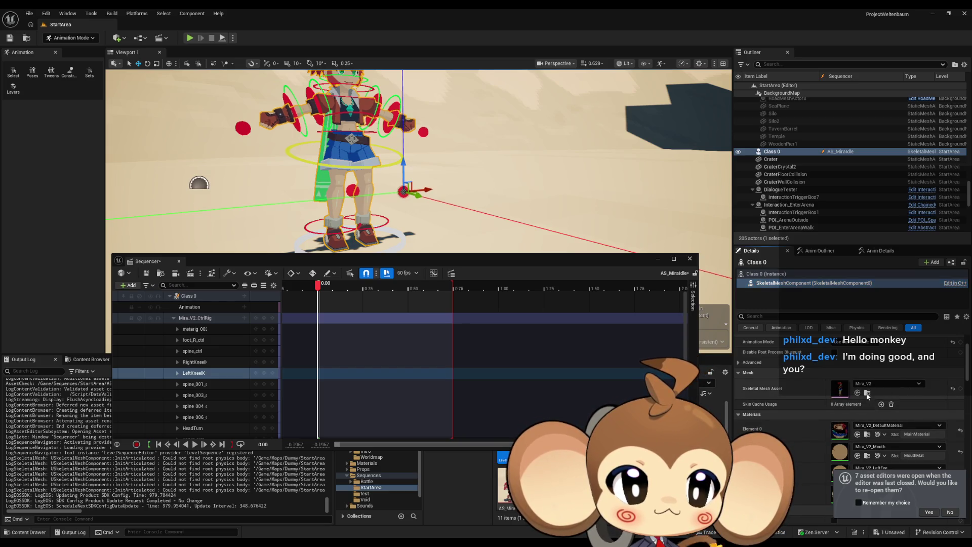
left_click_drag(591, 261, 538, 169)
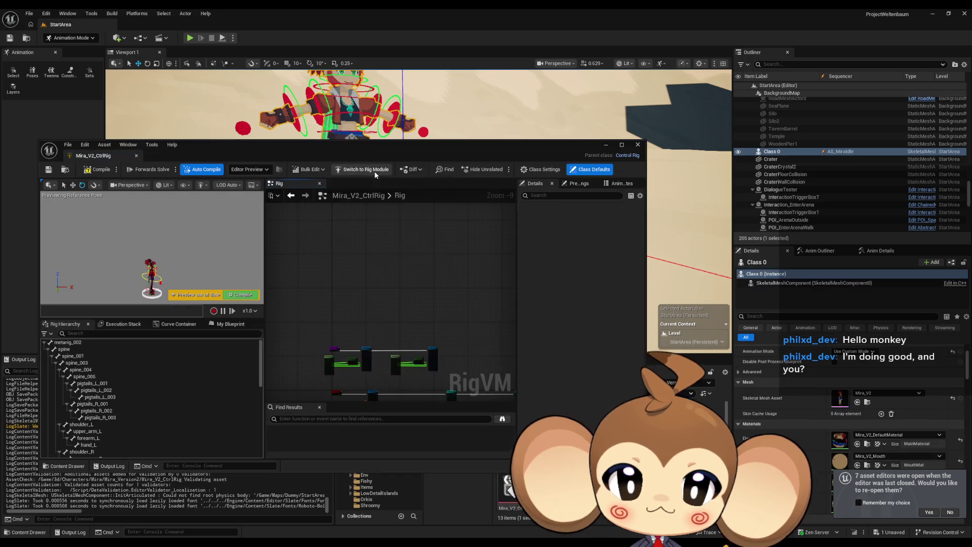
Check RightKneeIK's settings in Mira_V2_CtrlRig's hierarchy, then minimize the rig editor
left_click(177, 262)
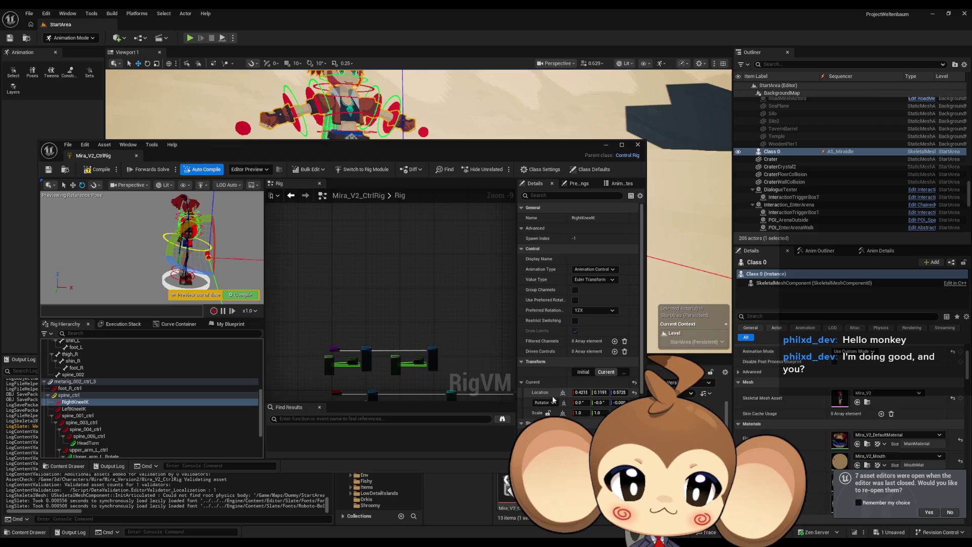
scroll(547, 390, "down", 3)
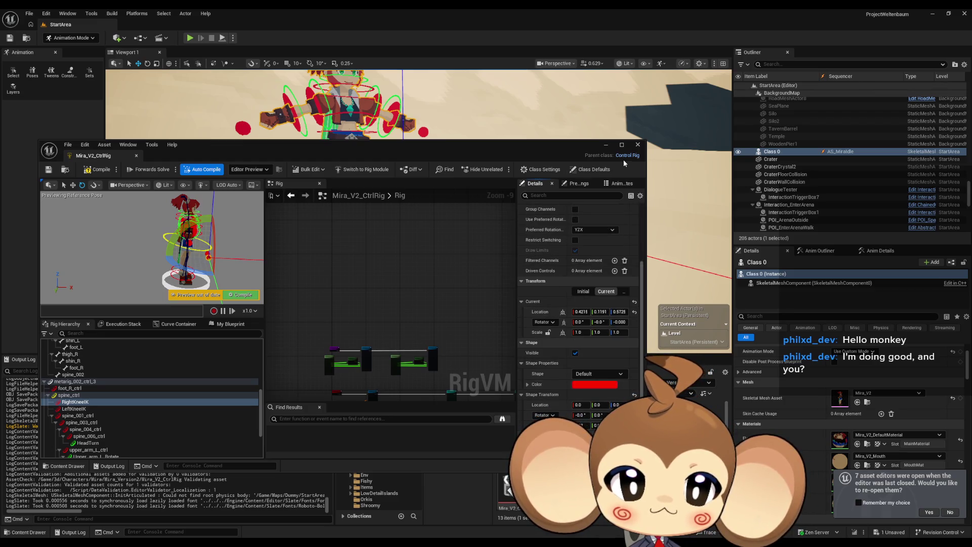
left_click(604, 145)
left_click_drag(622, 169, 608, 339)
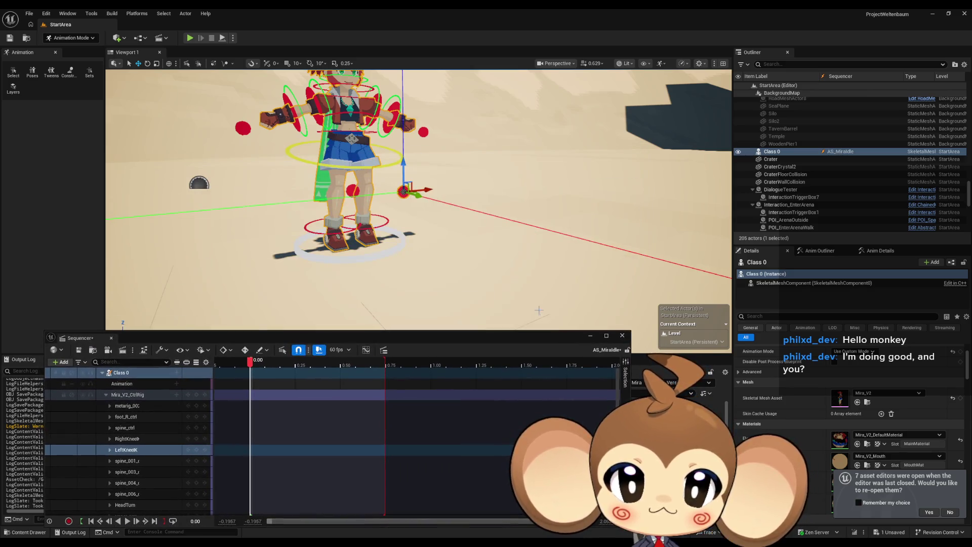
Read RightKneeIK's transform and drag LeftKneeIK outward to about X 1.01
left_click(354, 191)
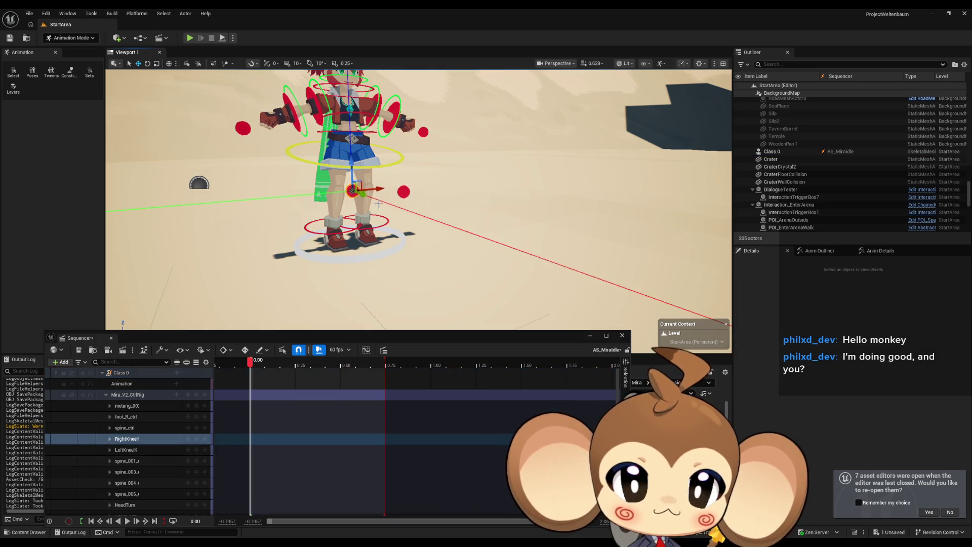
left_click_drag(380, 205, 405, 187)
left_click(860, 251)
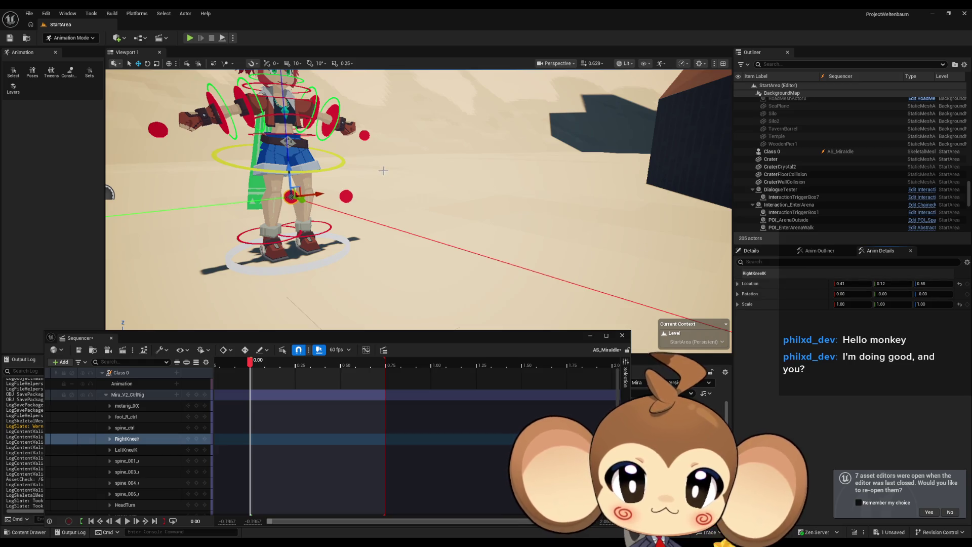
left_click(346, 195)
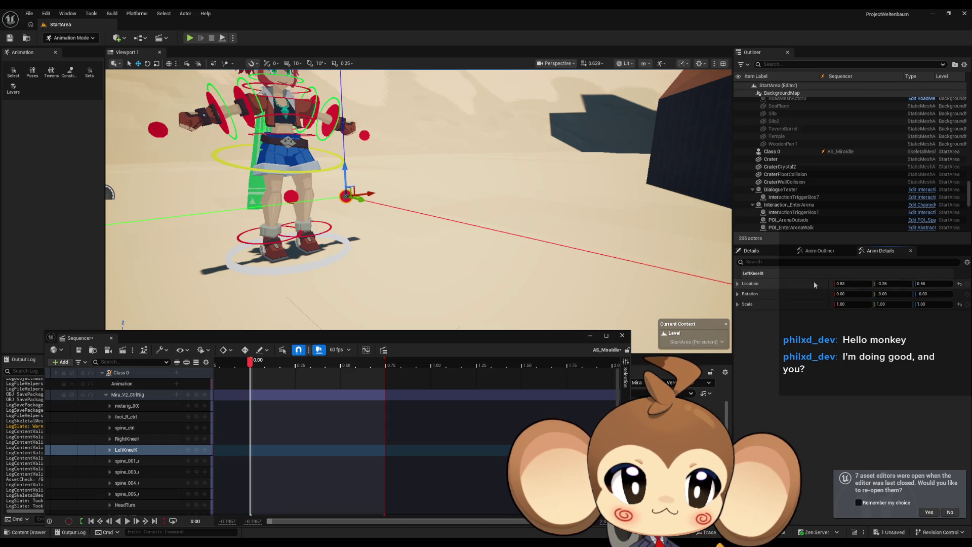
left_click_drag(364, 205, 376, 208)
key("f")
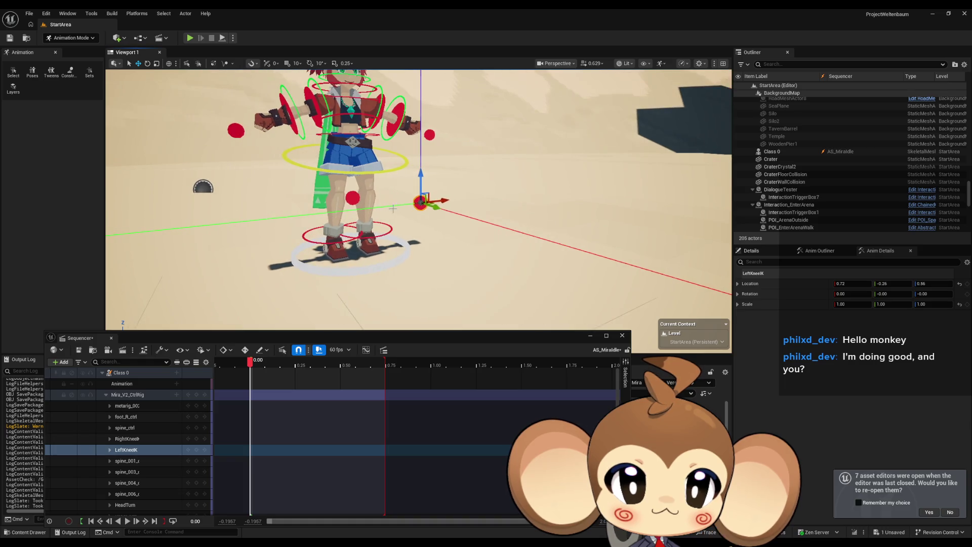
mouse_move(436, 209)
left_mouse_down()
mouse_move(429, 207)
mouse_move(462, 221)
left_mouse_up()
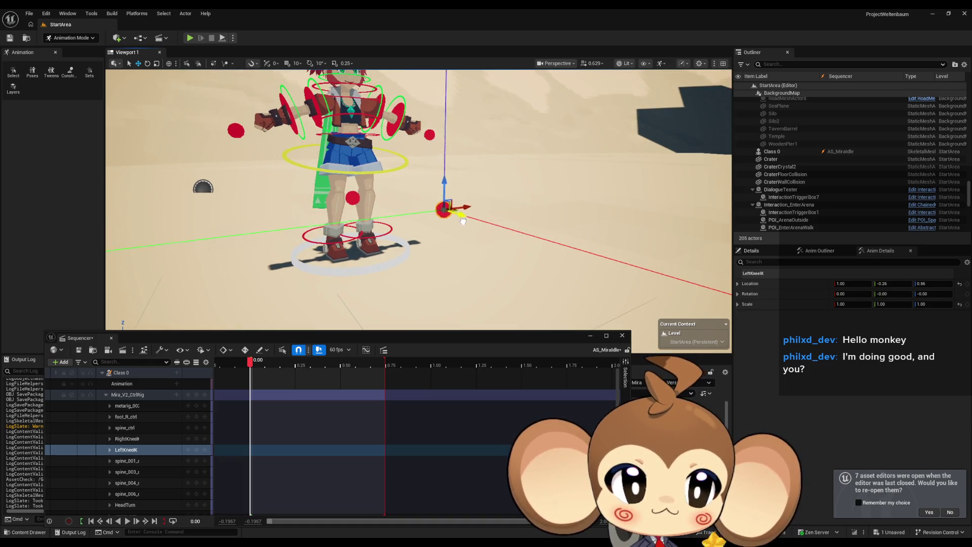
left_click(806, 284)
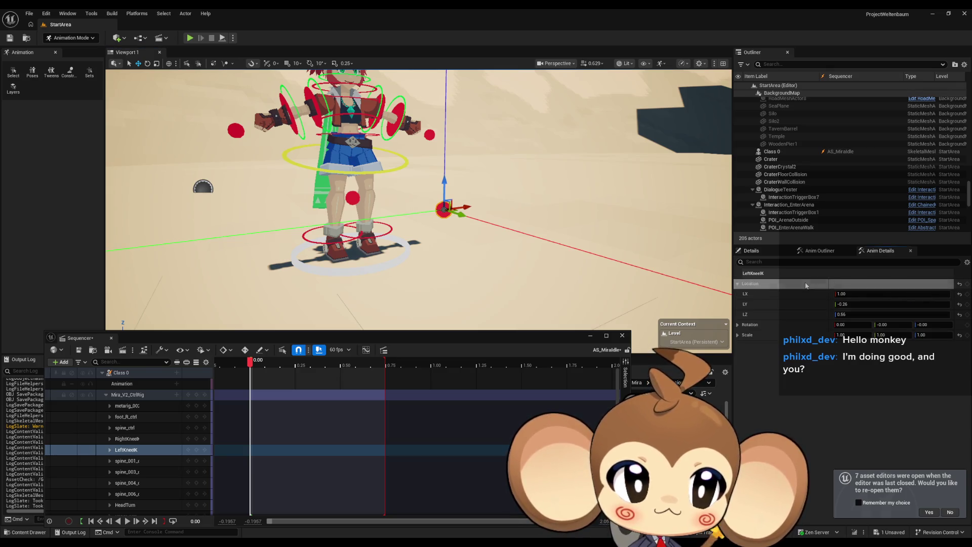
left_click(805, 282)
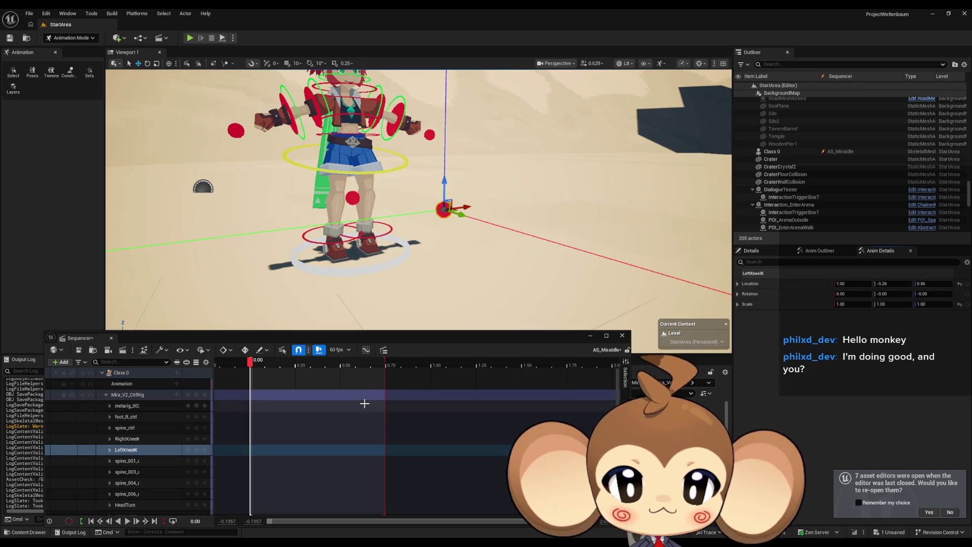
Bring back the control rig editor and set RightKneeIK's location Z to 0.57
left_click_drag(383, 338, 346, 264)
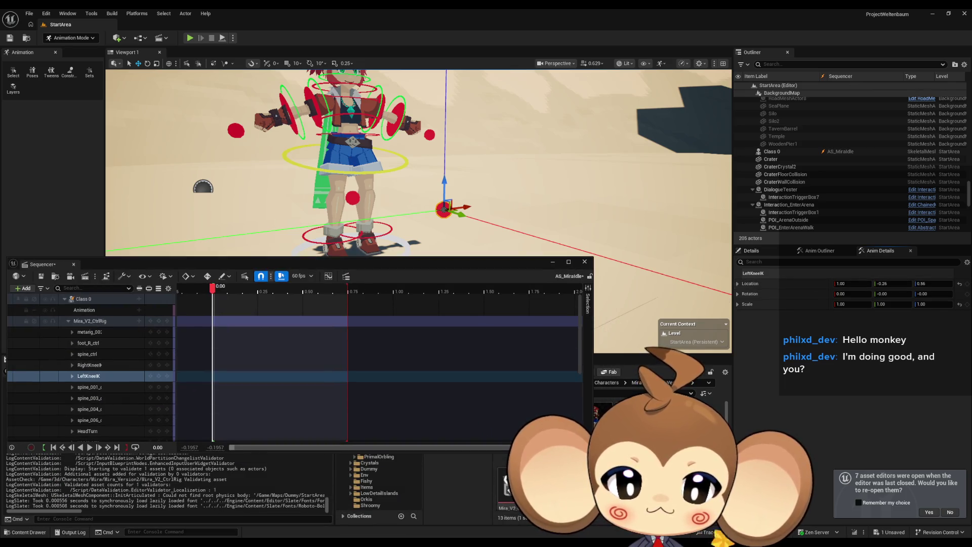
mouse_move(399, 542)
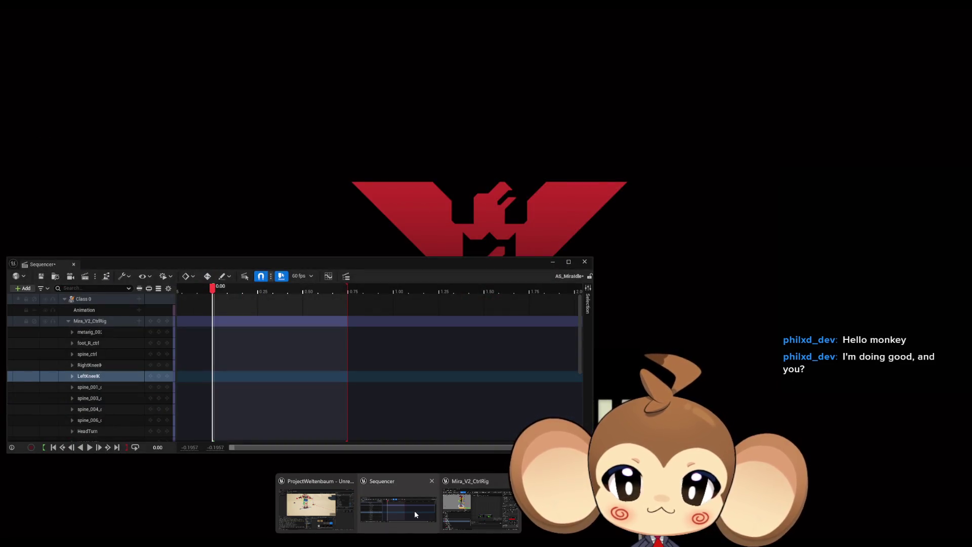
mouse_move(462, 511)
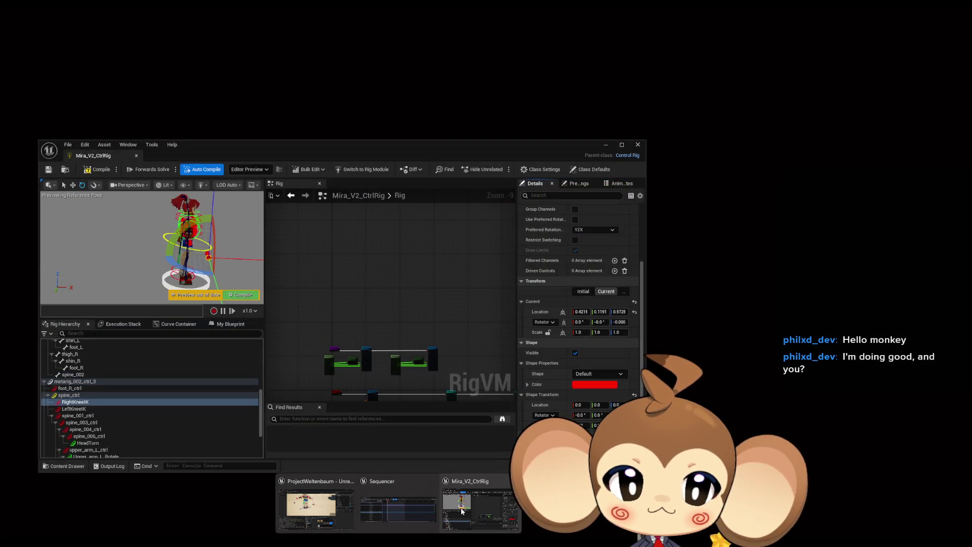
left_click(462, 512)
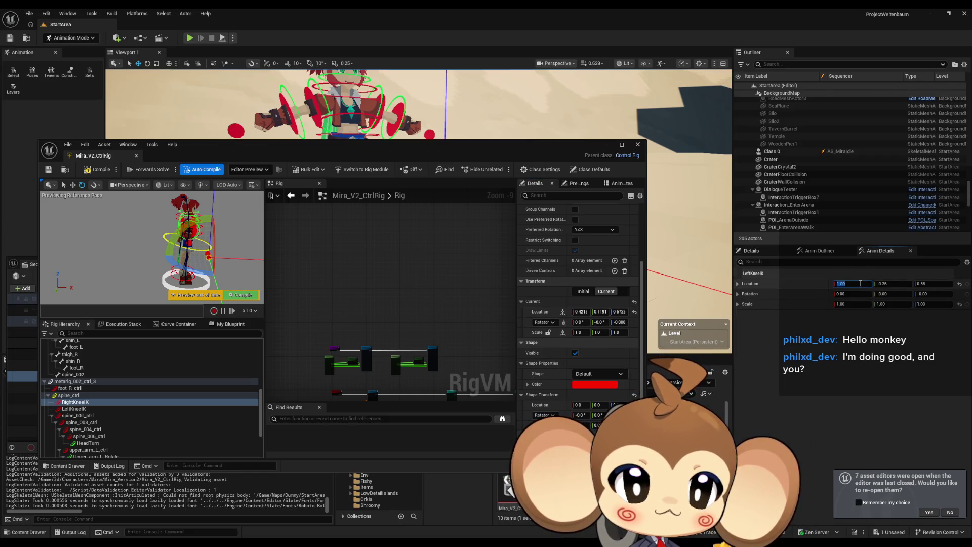
left_click_drag(458, 144, 475, 239)
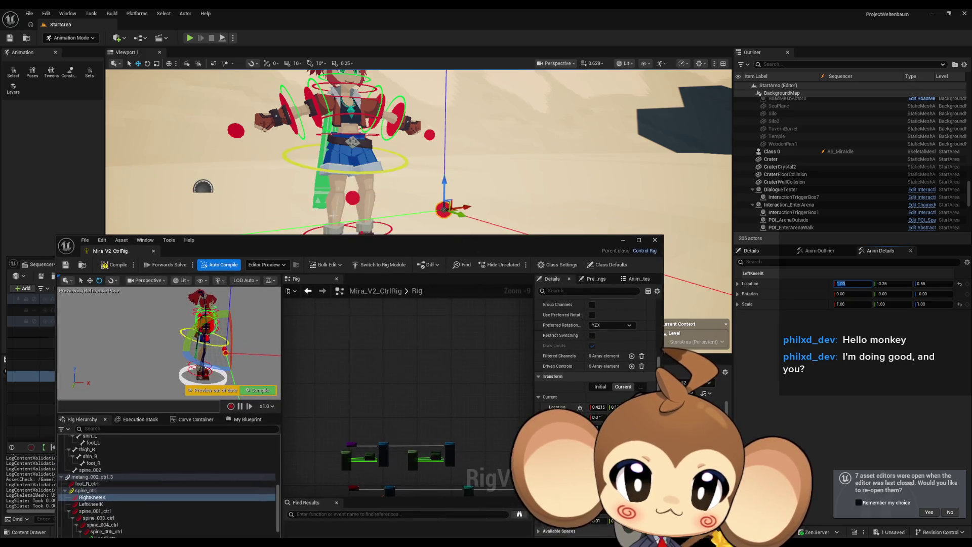
left_click(354, 199)
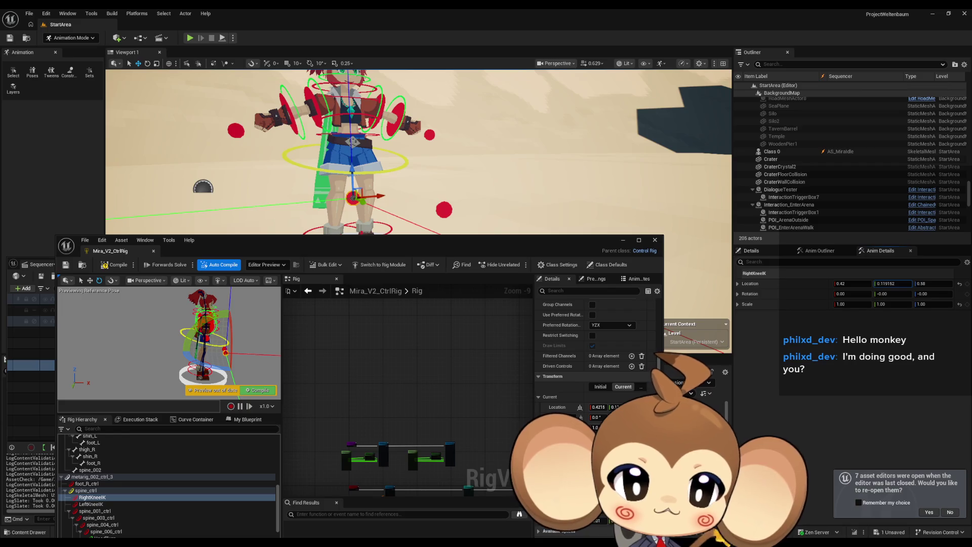
left_click_drag(917, 286, 905, 303)
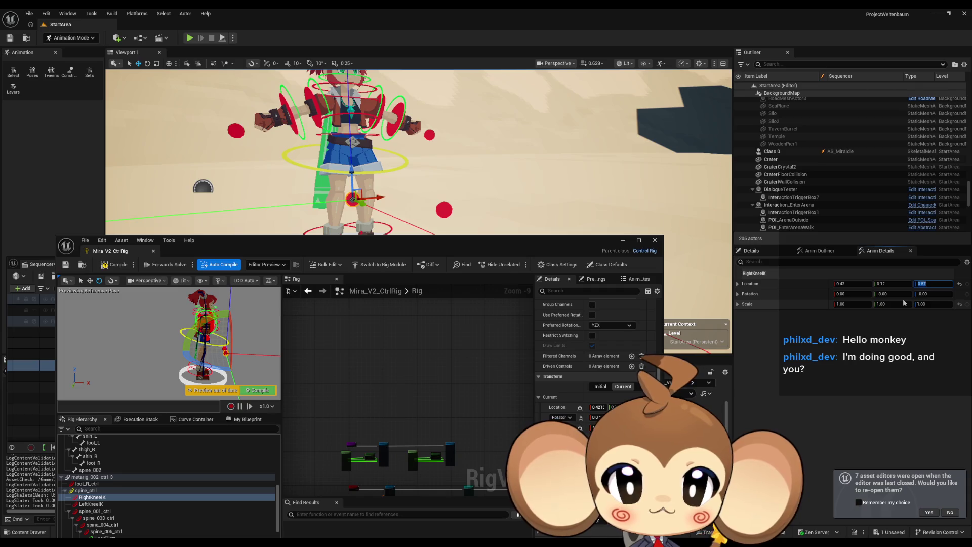
key("Return")
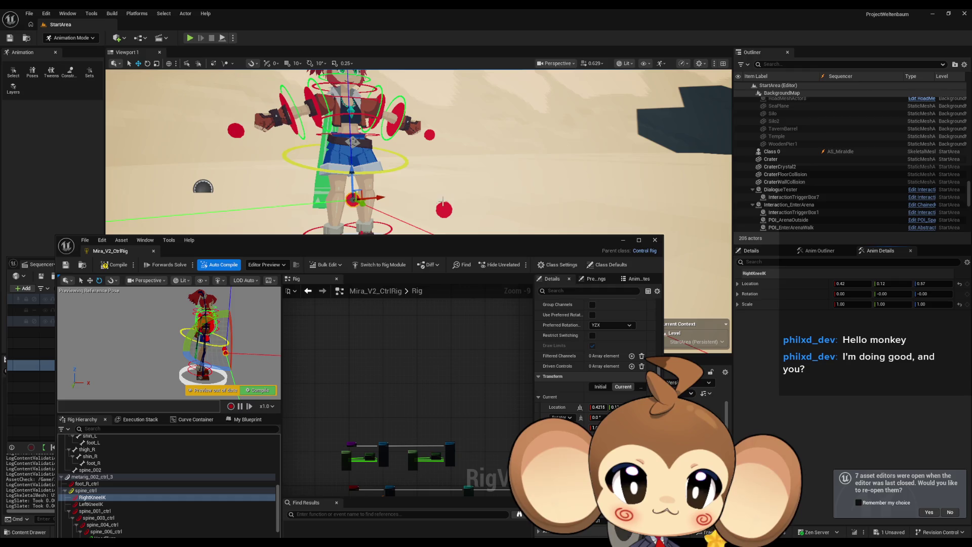
Set LeftKneeIK's location to 0.42, -0.12, 0.57, mirroring the right knee
left_click(444, 209)
left_click(806, 283, "shift")
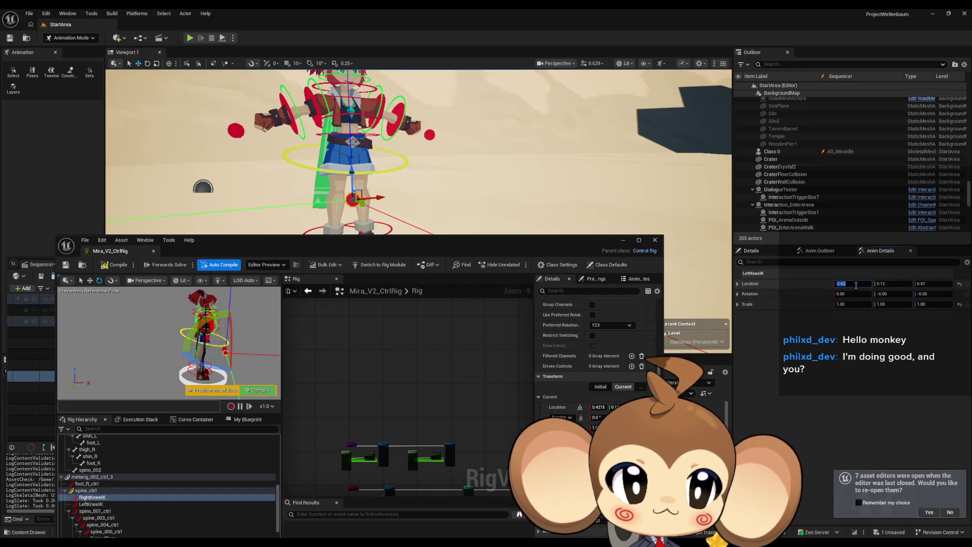
type("-0.42")
key("Return")
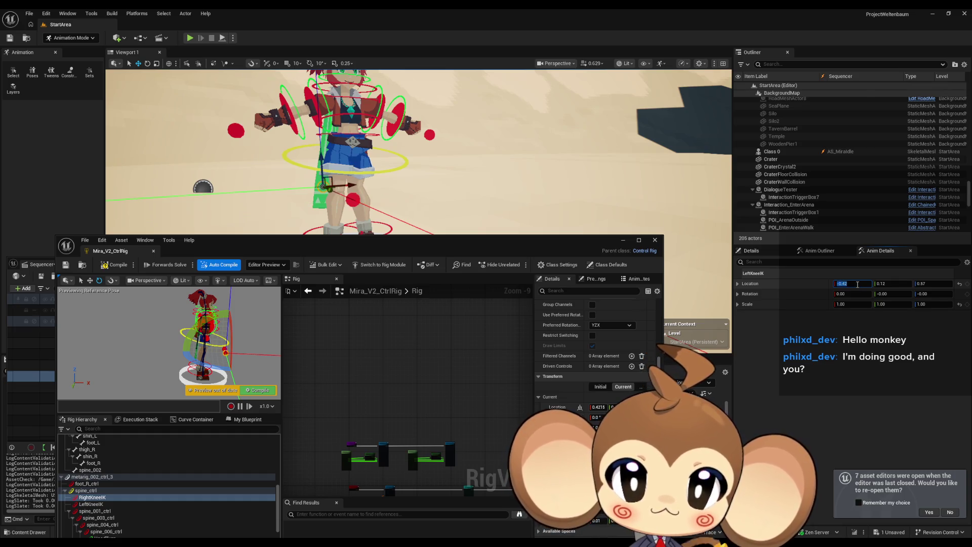
key("Return")
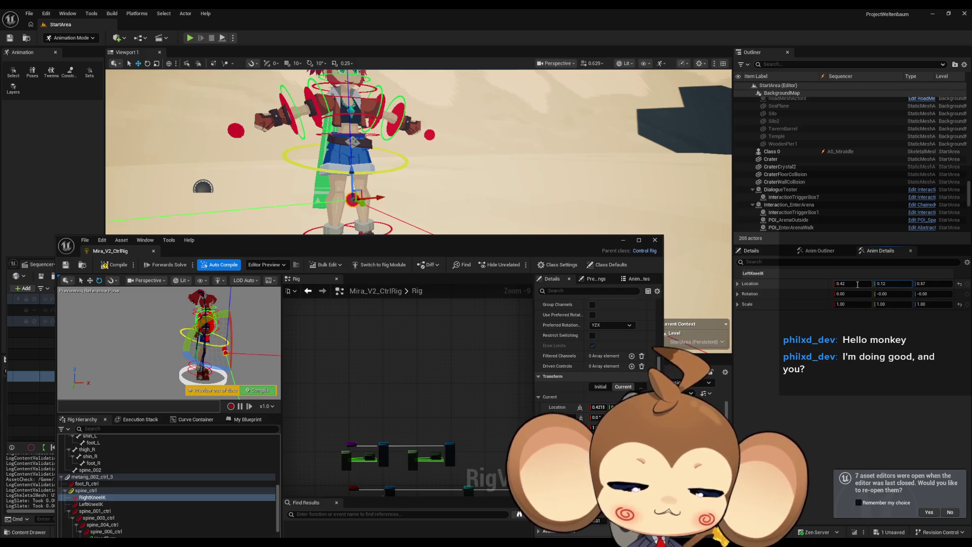
type("-")
key("Return")
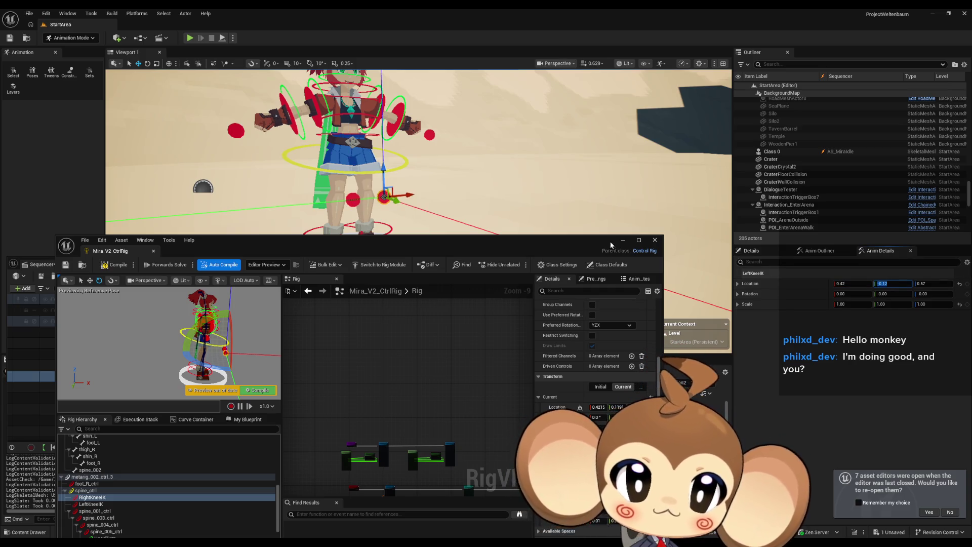
left_click(622, 241)
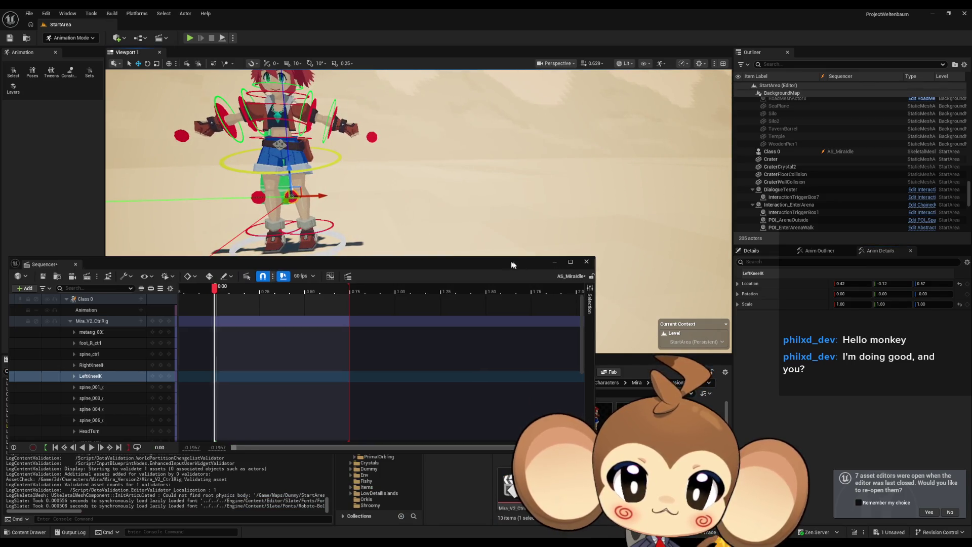
Move the Sequencer aside and rotate Mira's left upper arm down from the T-pose
left_click_drag(511, 265, 602, 271)
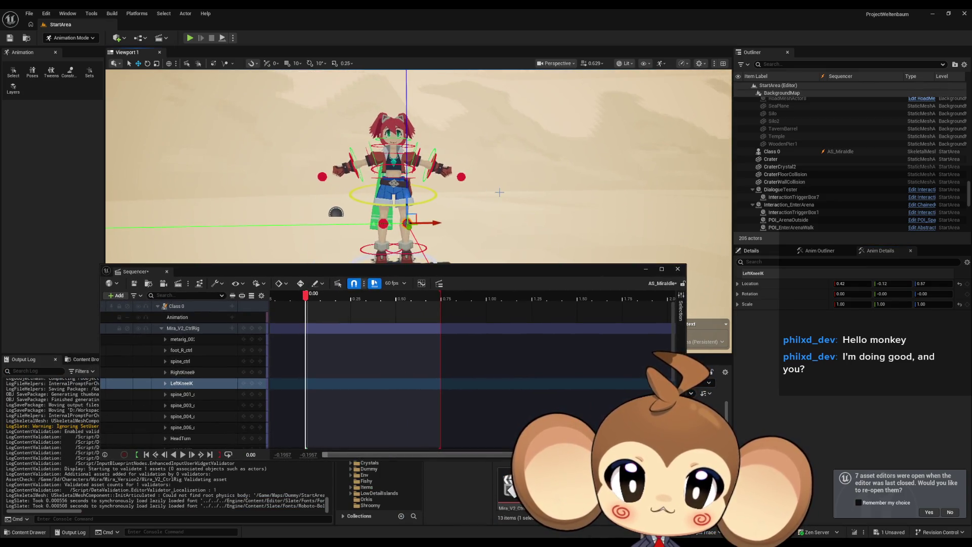
left_click_drag(521, 274, 481, 388)
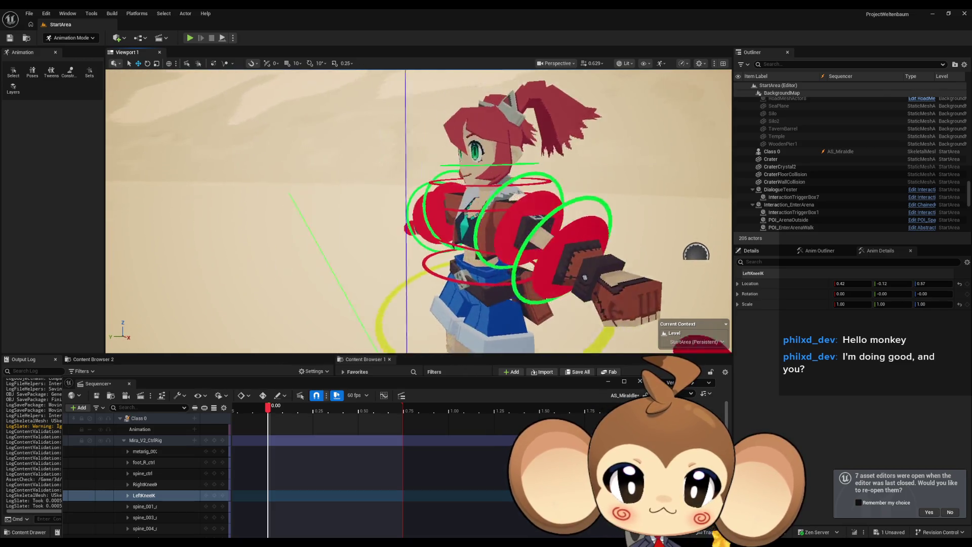
left_click(487, 215)
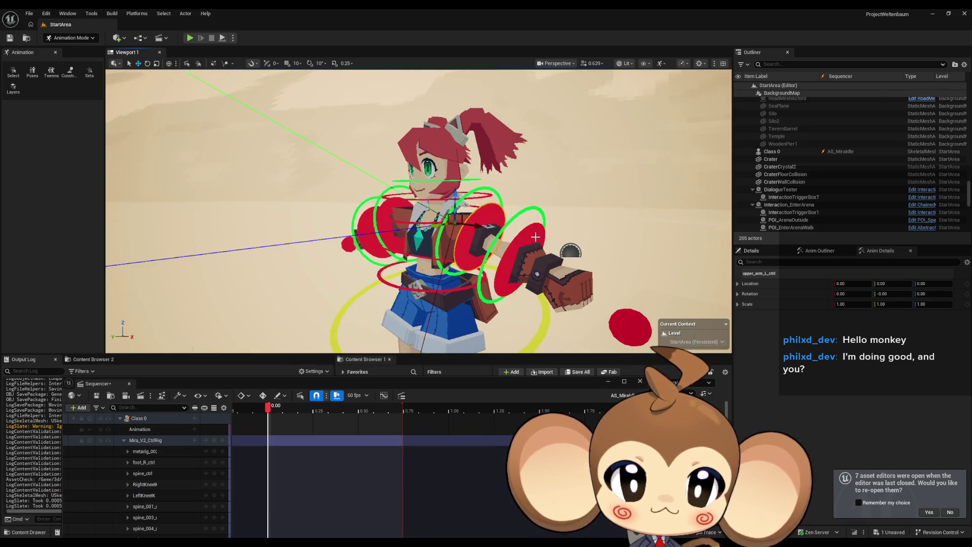
key("f")
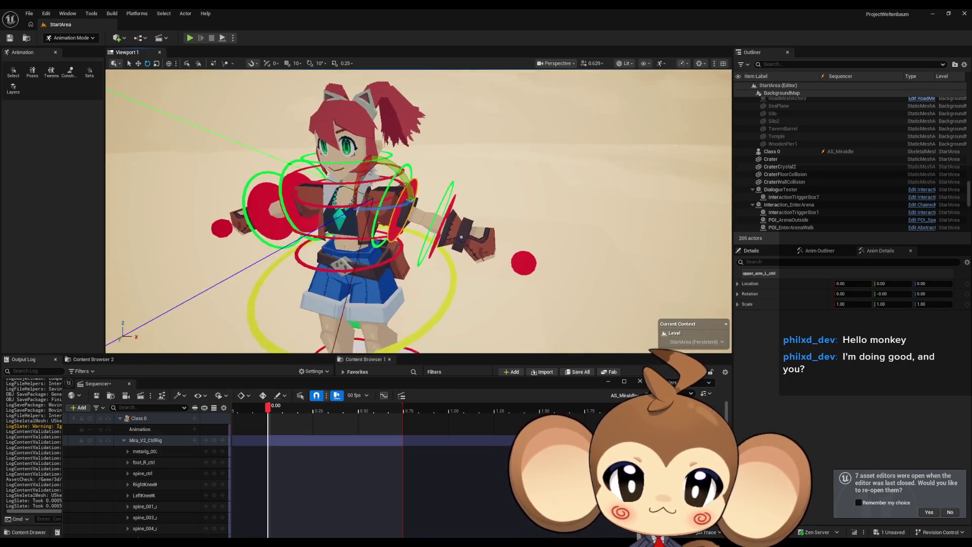
left_click_drag(465, 195, 465, 195)
mouse_move(529, 153)
left_mouse_down()
mouse_move(542, 214)
mouse_move(565, 200)
mouse_move(698, 196)
mouse_move(686, 282)
left_mouse_up()
scroll(419, 211, "down", 5)
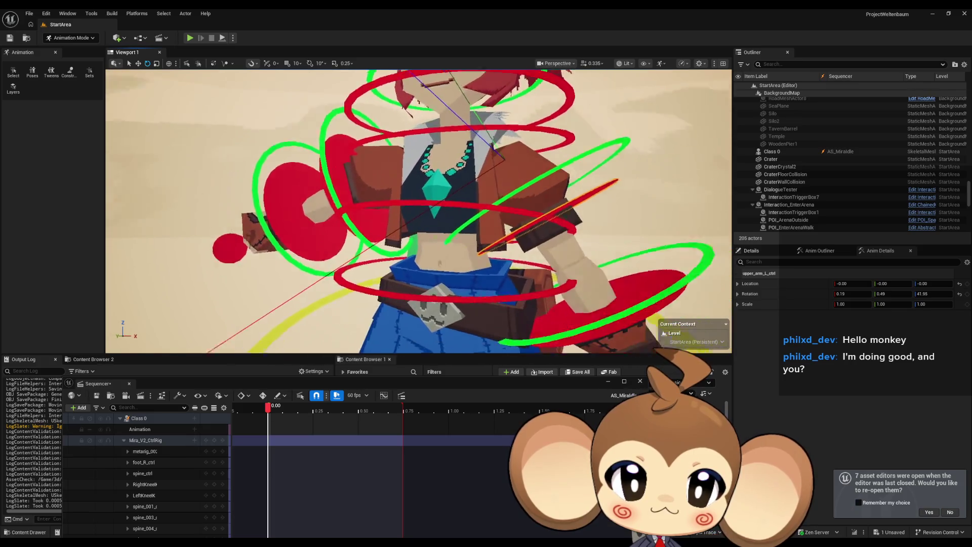
scroll(418, 212, "down", 2)
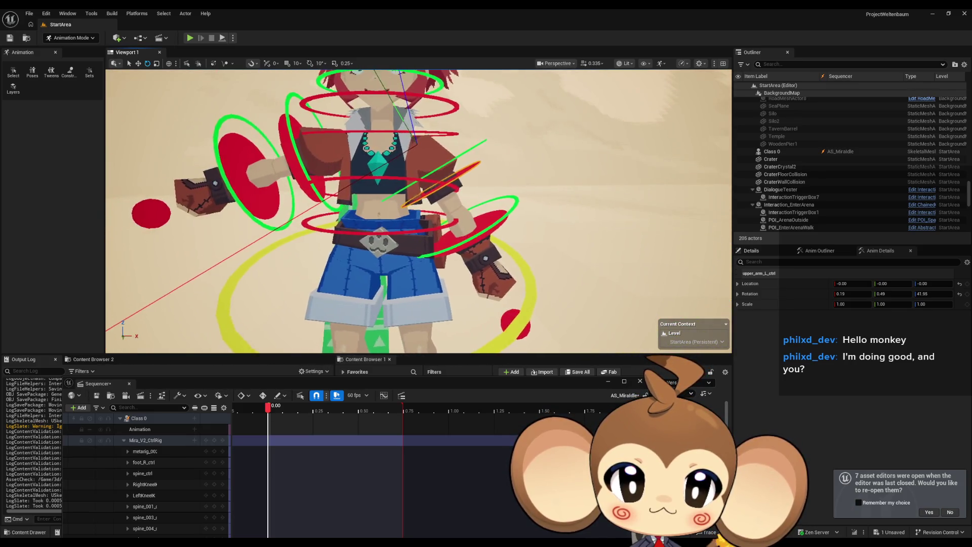
mouse_move(471, 163)
left_mouse_down()
mouse_move(473, 148)
mouse_move(471, 160)
mouse_move(646, 231)
mouse_move(472, 199)
left_mouse_up()
Switch the gizmo to local space and bend the left forearm to about 23 degrees
left_click(453, 228)
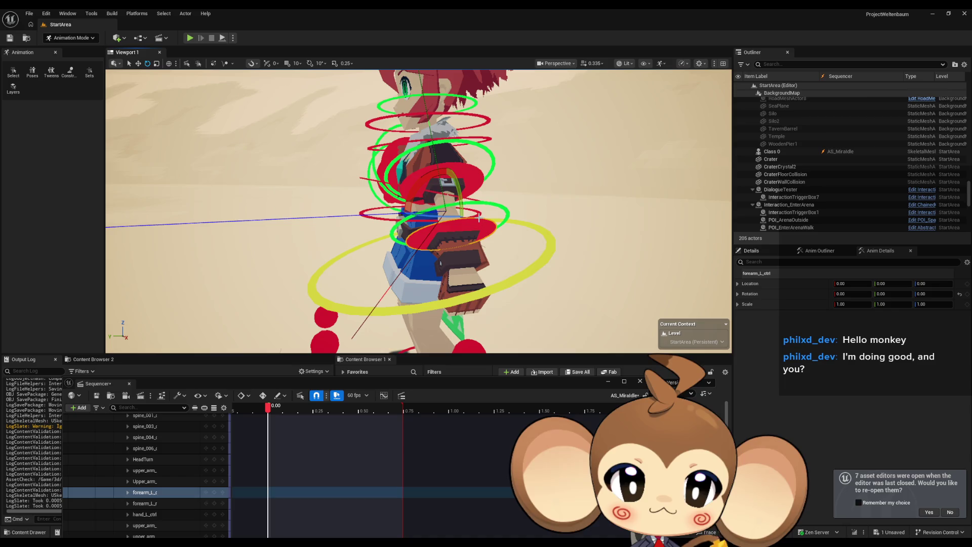
left_click_drag(478, 213, 494, 230)
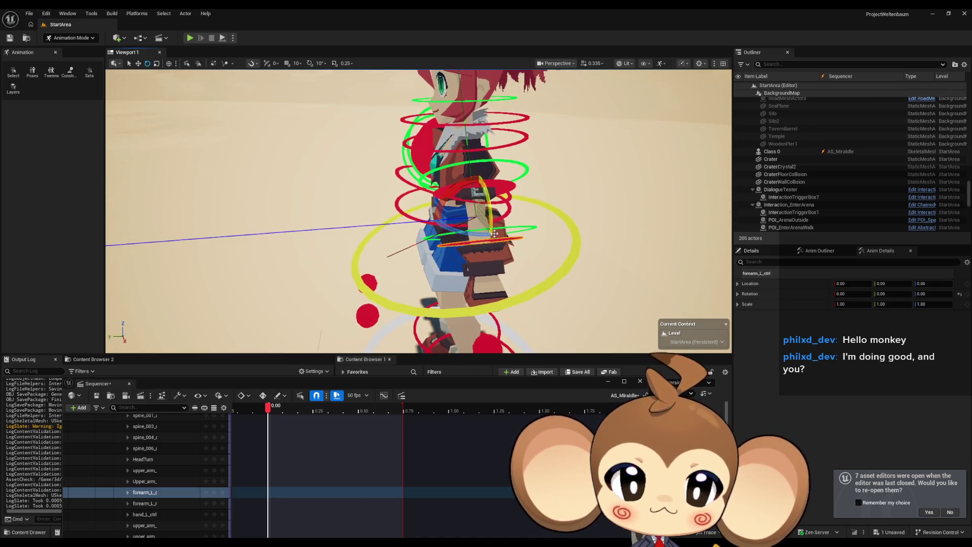
mouse_move(449, 198)
left_mouse_down()
mouse_move(499, 195)
mouse_move(513, 214)
mouse_move(506, 223)
mouse_move(466, 212)
left_mouse_up()
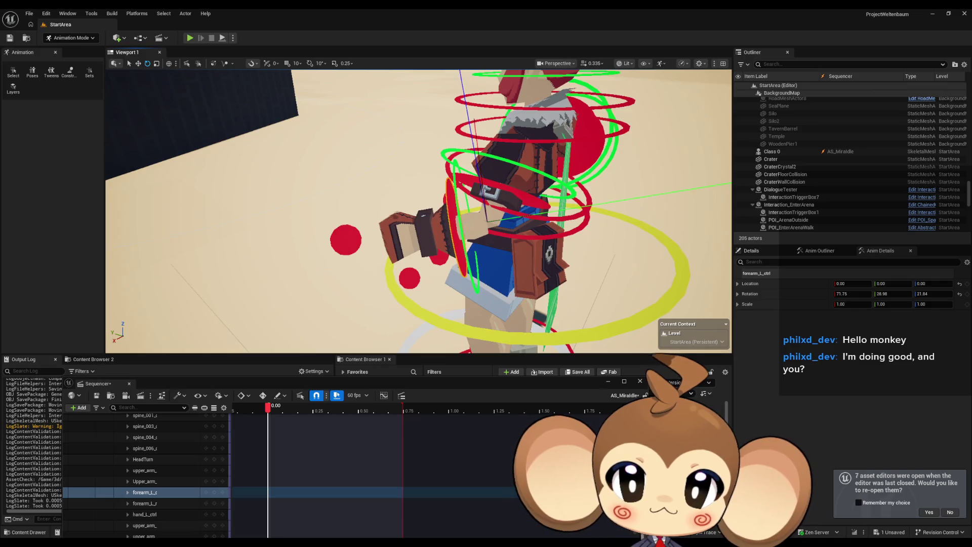
left_click(169, 64)
left_click(961, 294)
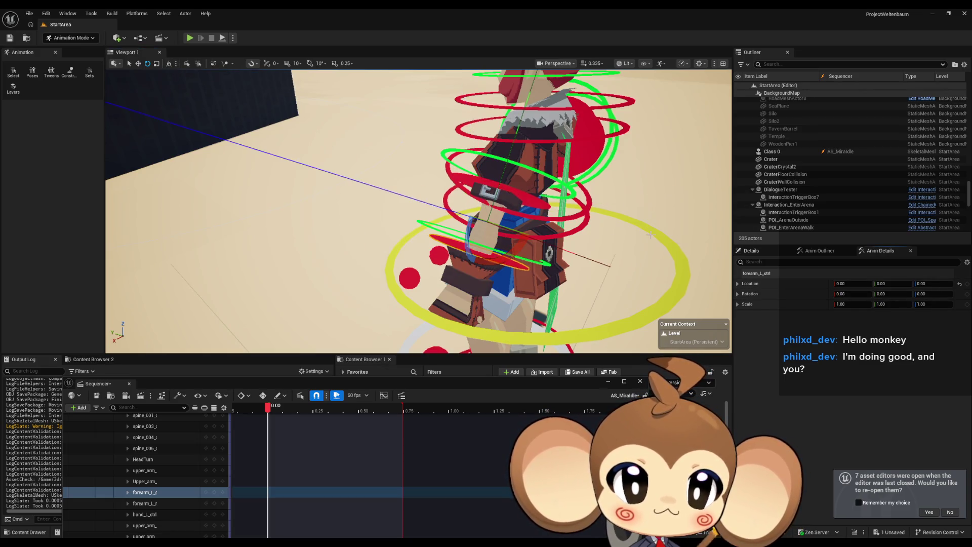
left_click_drag(518, 224, 441, 229)
left_click_drag(506, 212, 499, 189)
Refine the left upper arm by twisting it about X and raising it slightly
left_click(521, 142)
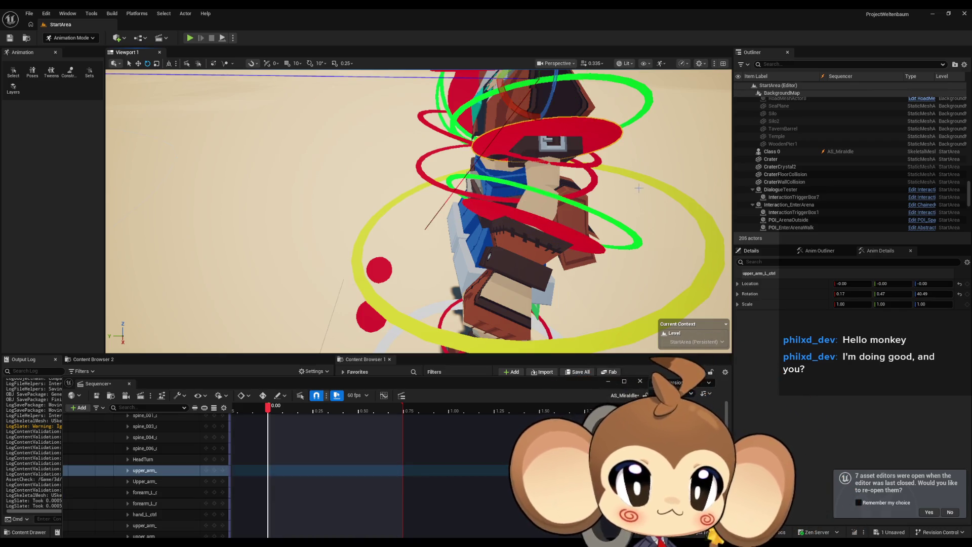
left_click_drag(641, 190, 521, 155)
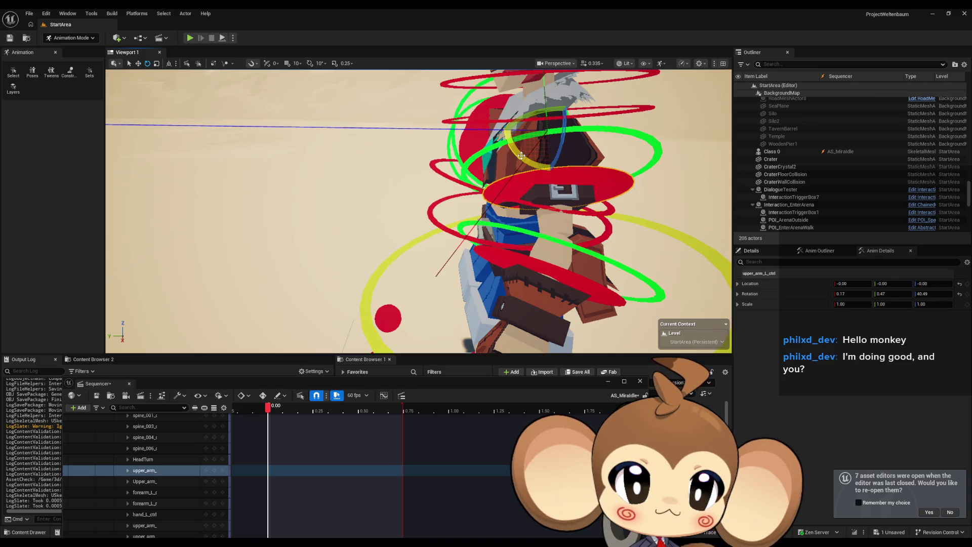
mouse_move(522, 155)
left_mouse_down()
mouse_move(503, 131)
mouse_move(658, 136)
left_mouse_up()
key("f")
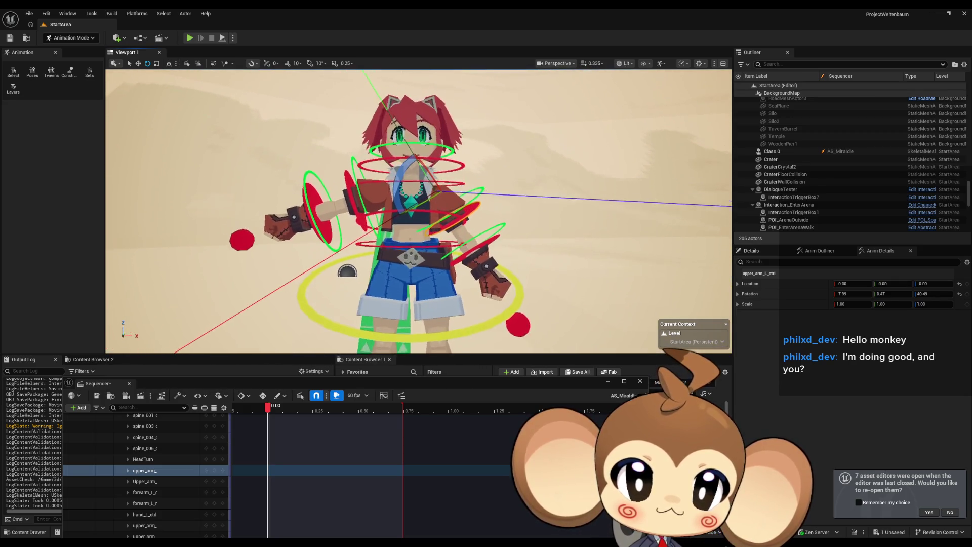
left_click_drag(489, 245, 445, 238)
left_click_drag(436, 182, 410, 218)
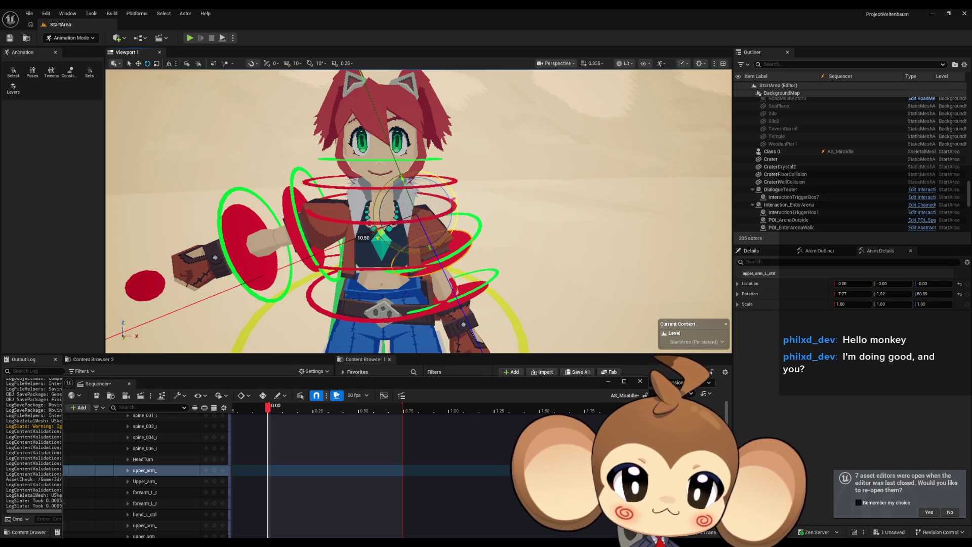
left_click_drag(502, 234, 329, 227)
scroll(418, 211, "up", 5)
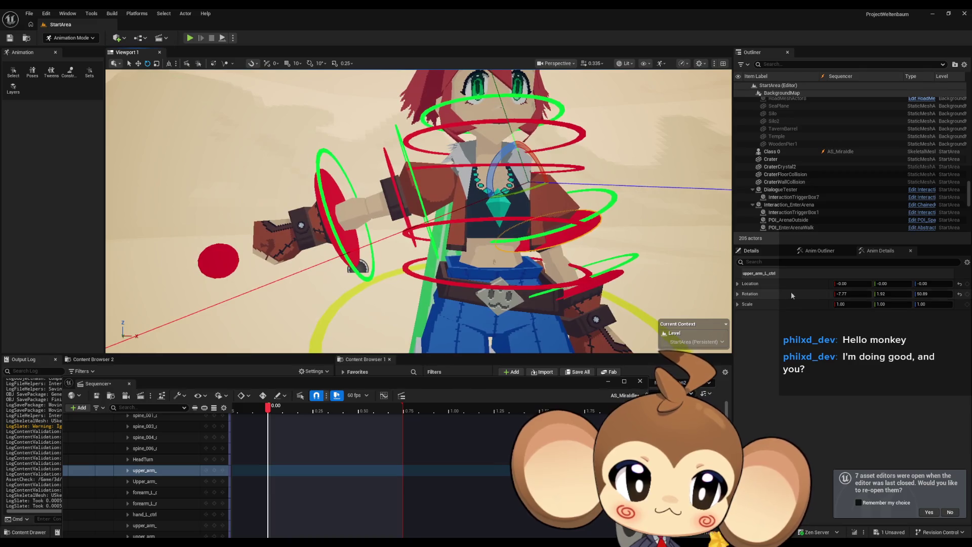
left_click_drag(441, 183, 427, 179)
Paste the left arm's rotation onto upper_arm_R_ctrl and mirror its Z rotation to -50.89
left_click(428, 179)
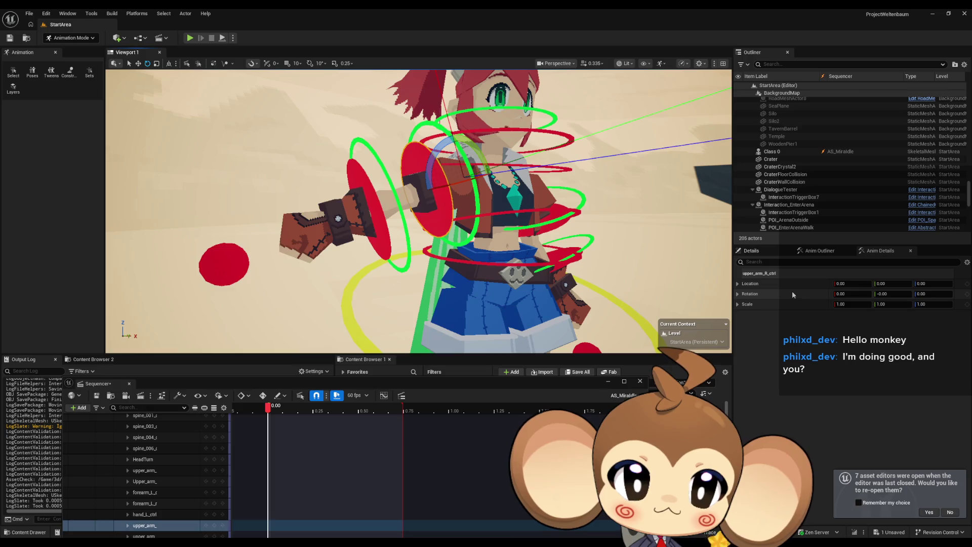
key("ctrl+v")
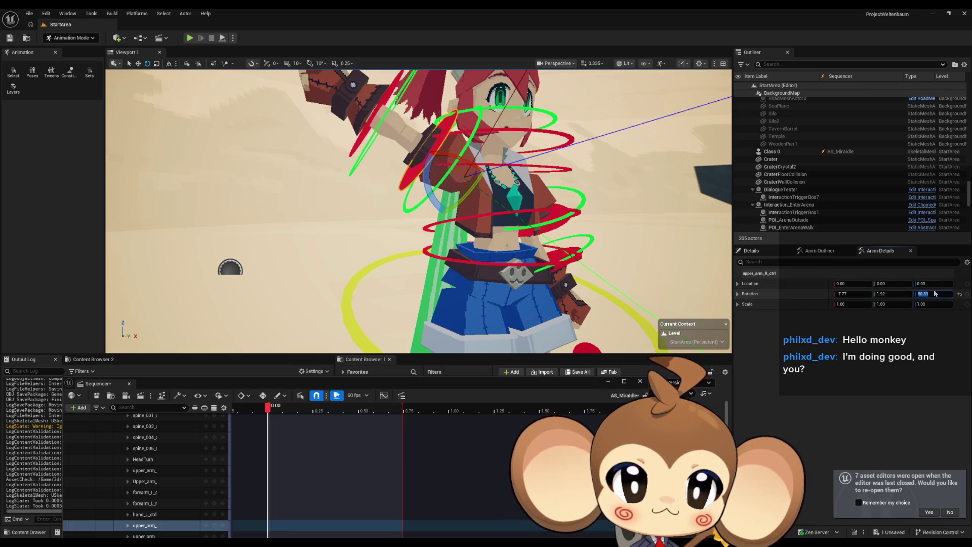
type("-")
key("Return")
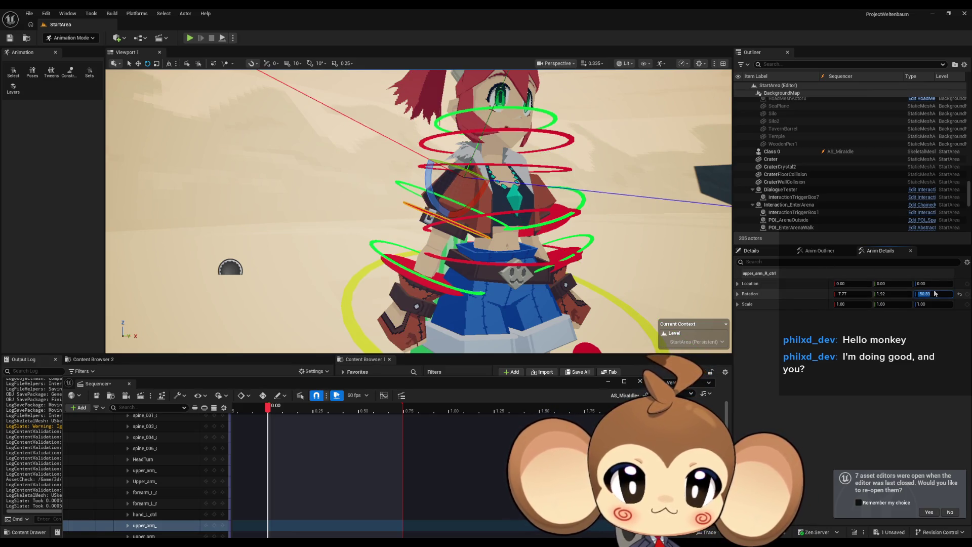
Bend the right forearm to 23.21 to match the left, then orbit to review the pose
left_click_drag(707, 280, 530, 265)
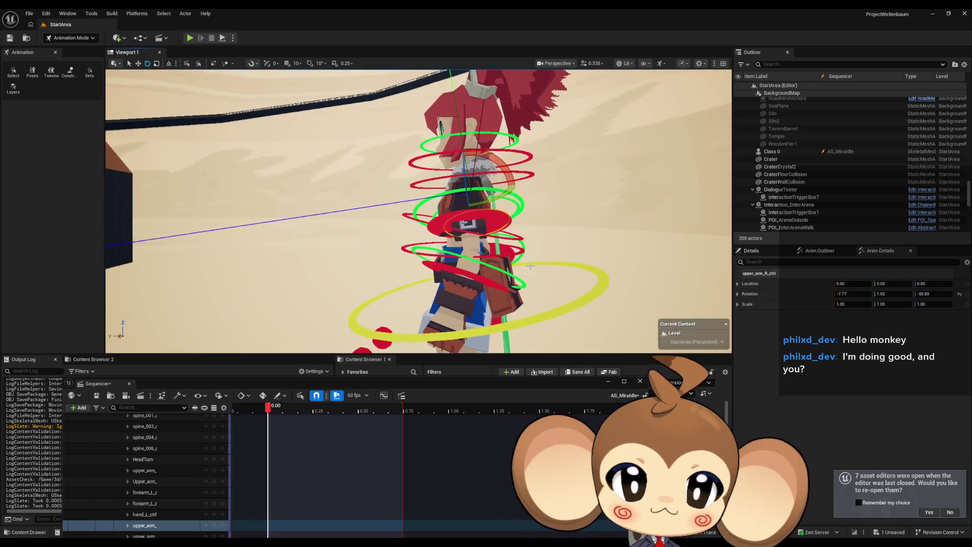
left_click(456, 269)
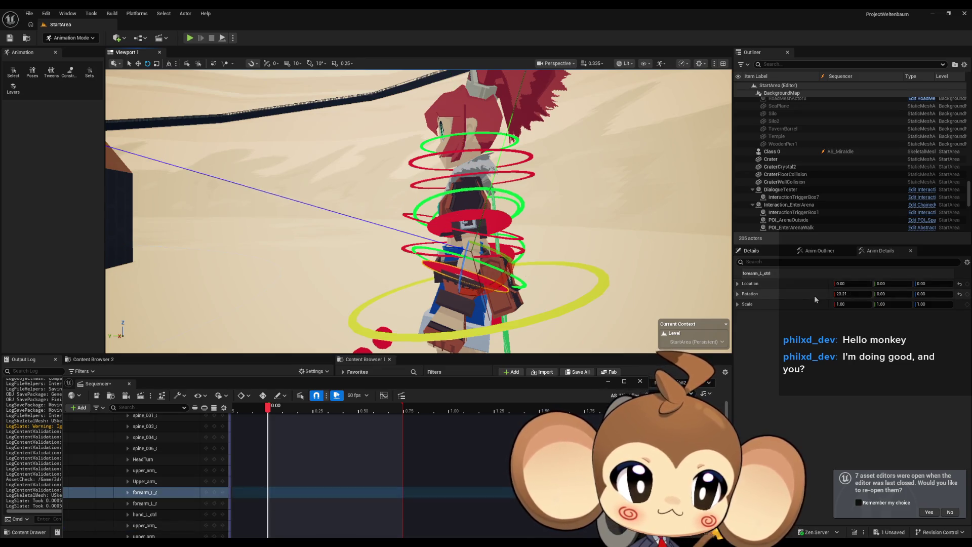
mouse_move(659, 284)
left_mouse_down()
mouse_move(506, 276)
mouse_move(587, 257)
left_mouse_up()
left_click(586, 257)
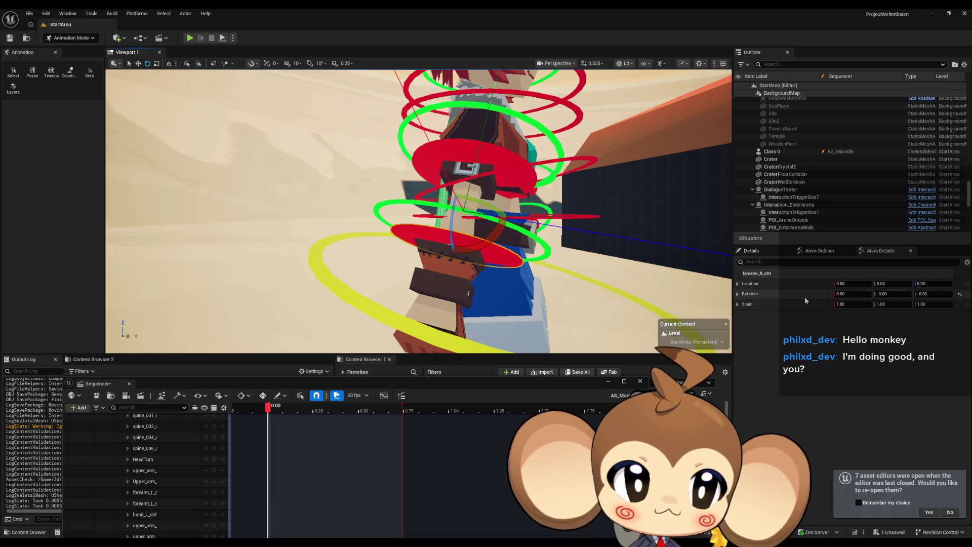
left_click_drag(844, 294, 861, 294)
left_click_drag(506, 254, 344, 226)
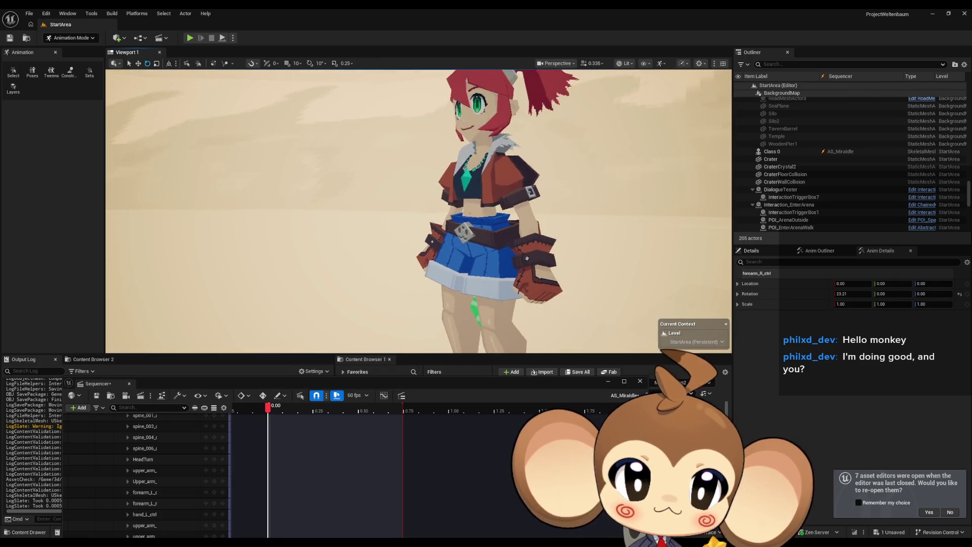
scroll(418, 211, "down", 5)
left_click_drag(418, 211, 374, 211)
scroll(418, 211, "down", 2)
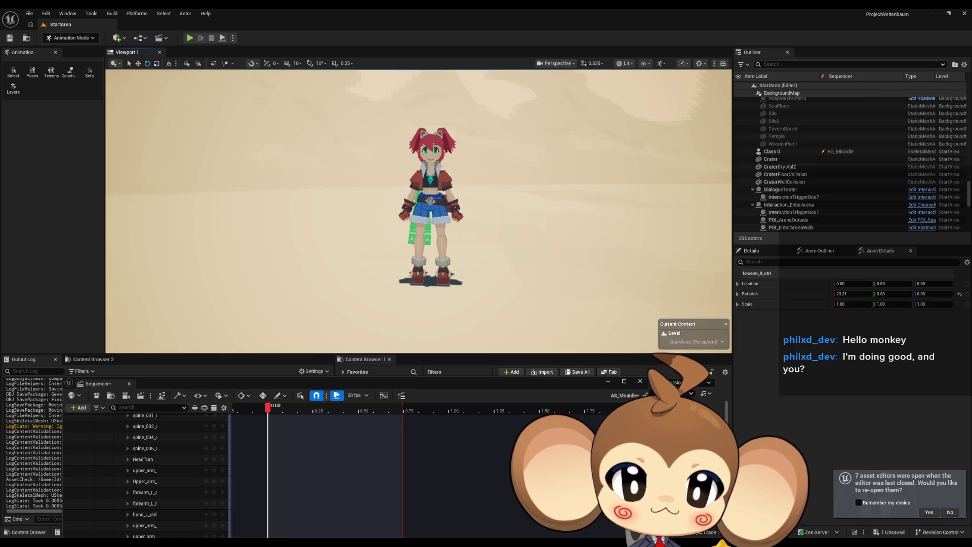
scroll(454, 249, "up", 4)
left_click_drag(426, 243, 455, 249)
scroll(455, 248, "up", 2)
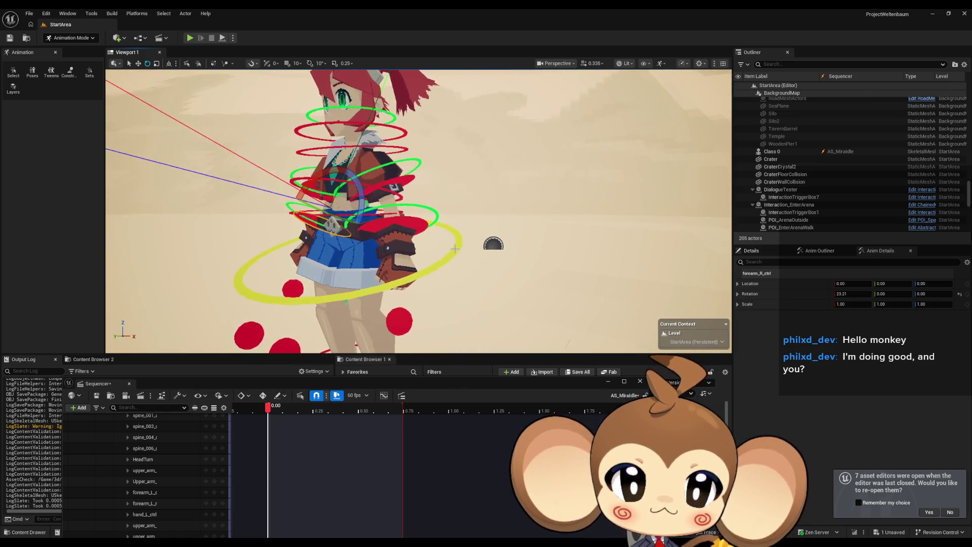
left_click(454, 249)
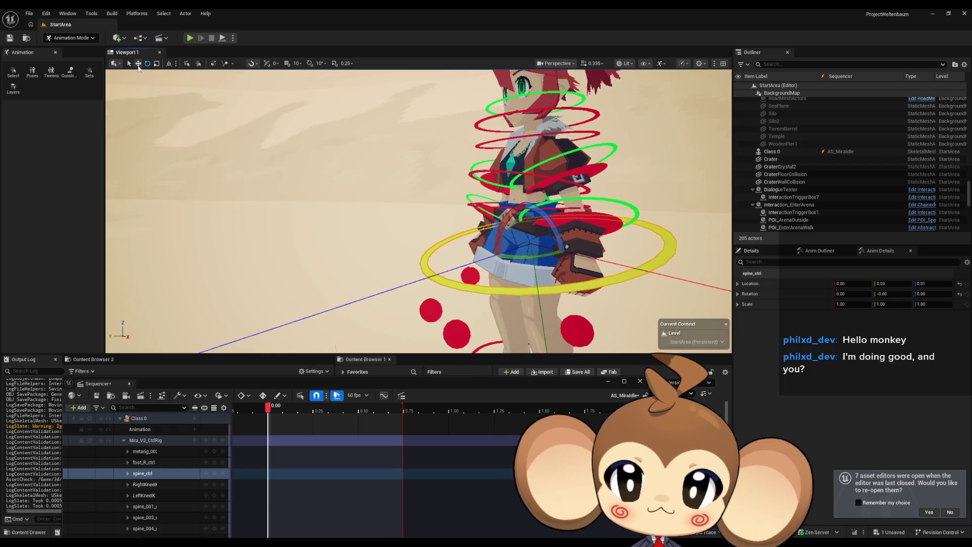
left_click_drag(522, 185, 471, 185)
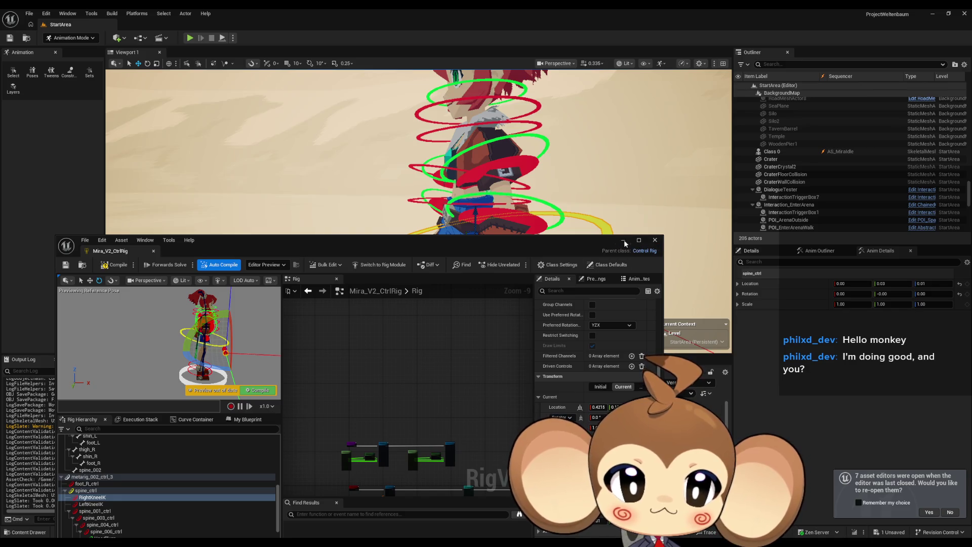
left_click(624, 241)
scroll(476, 211, "down", 3)
mouse_move(476, 211)
left_mouse_down()
mouse_move(416, 211)
mouse_move(385, 246)
mouse_move(463, 200)
mouse_move(457, 190)
mouse_move(435, 195)
mouse_move(506, 214)
mouse_move(497, 204)
left_mouse_up()
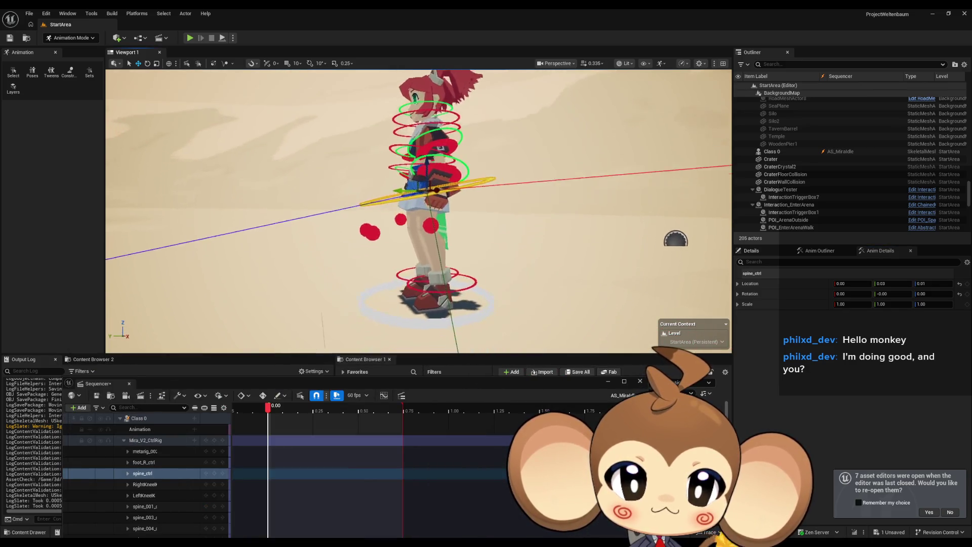
left_click_drag(440, 215, 613, 139)
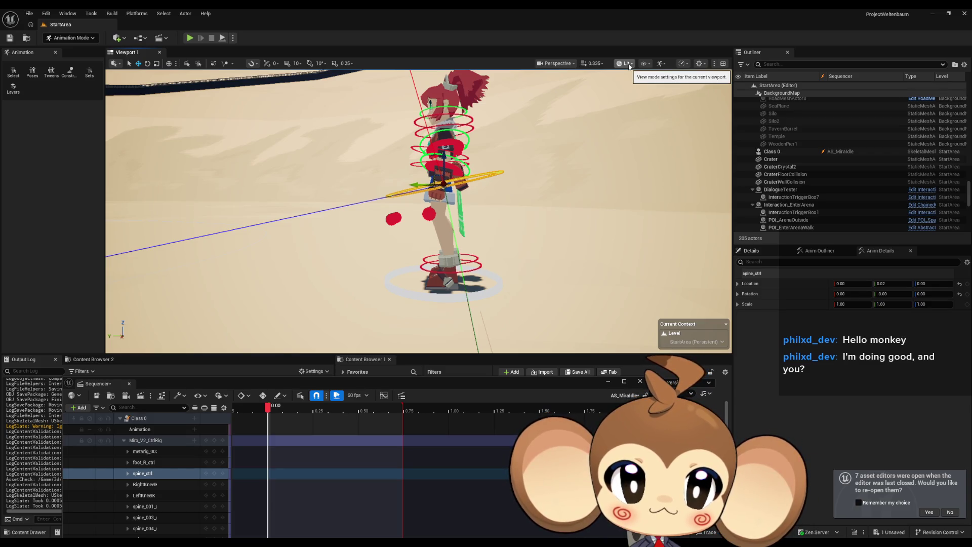
Switch the viewport to the Left, then the Front orthographic view
left_click(557, 64)
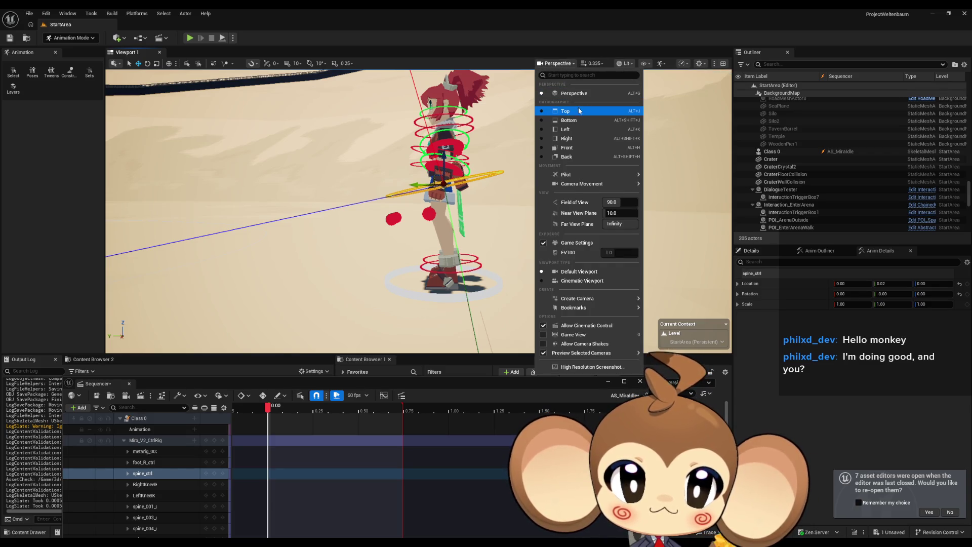
left_click(575, 128)
scroll(393, 231, "down", 5)
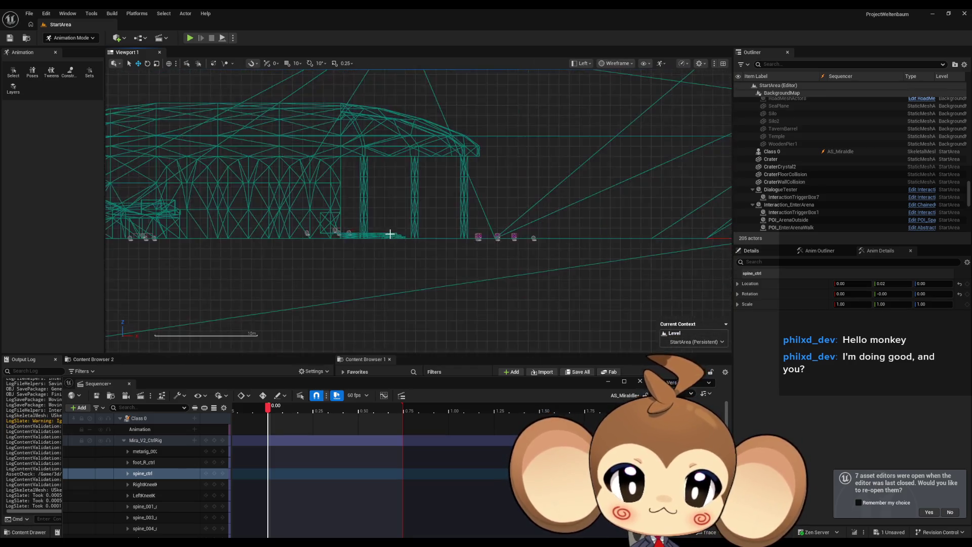
scroll(392, 240, "up", 8)
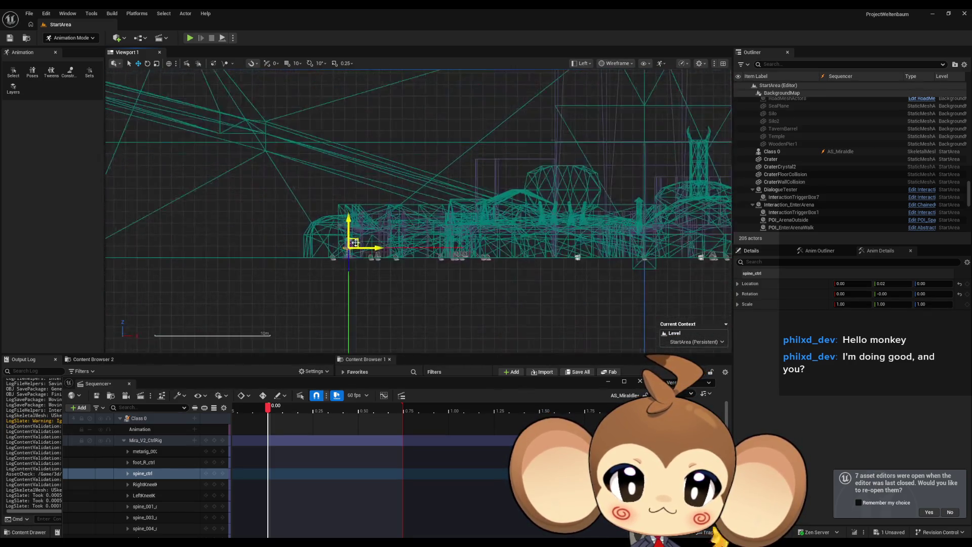
scroll(355, 248, "up", 8)
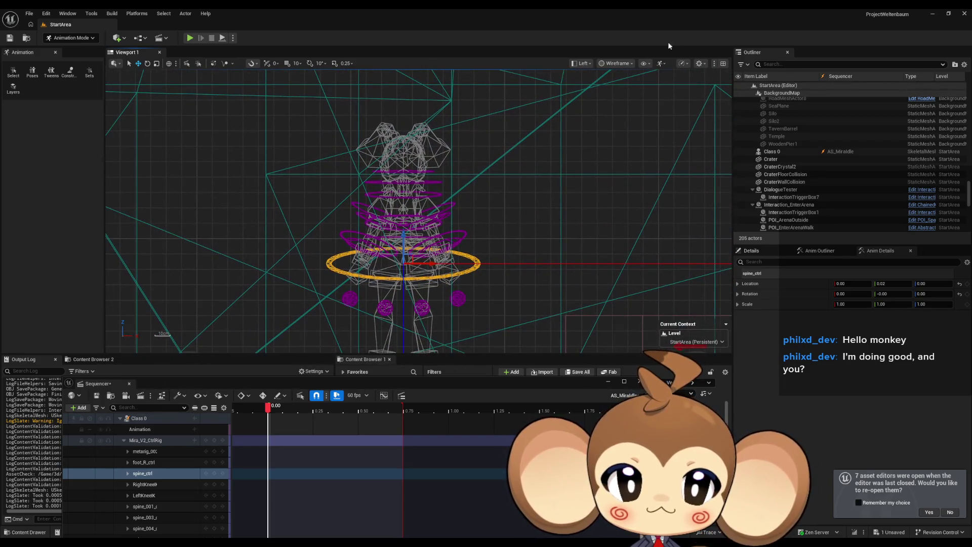
left_click(583, 63)
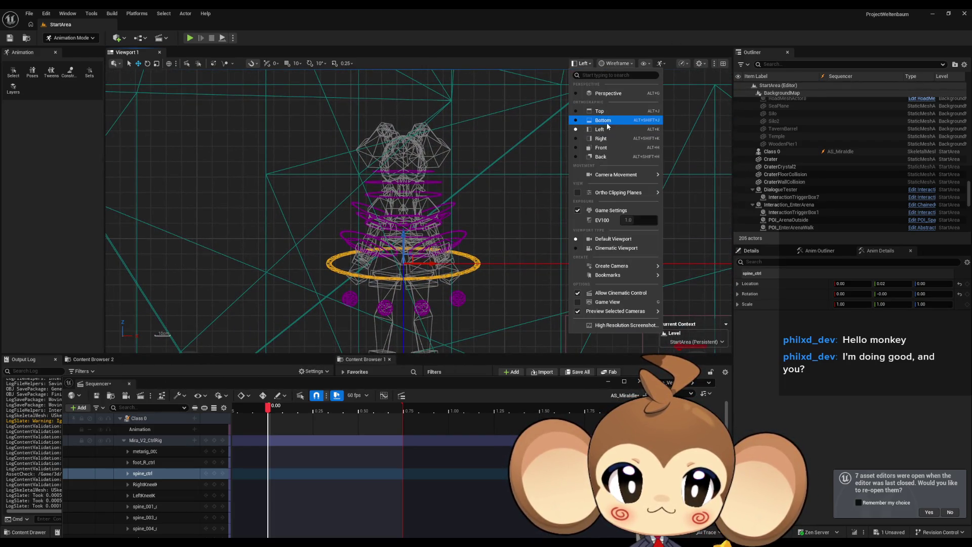
left_click(604, 148)
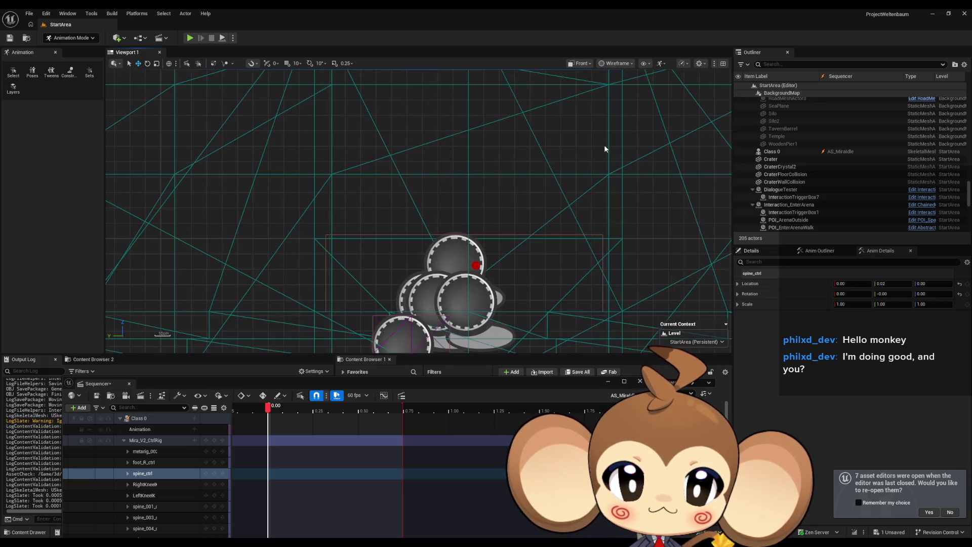
Pan to Mira, focus on spine_ctrl, and set the viewport to Perspective Lit
scroll(560, 189, "down", 10)
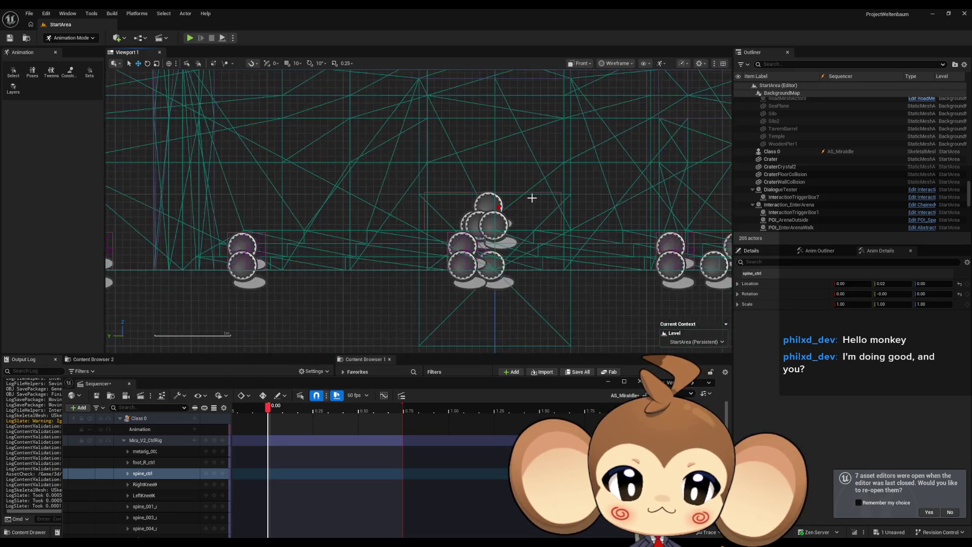
scroll(560, 210, "down", 5)
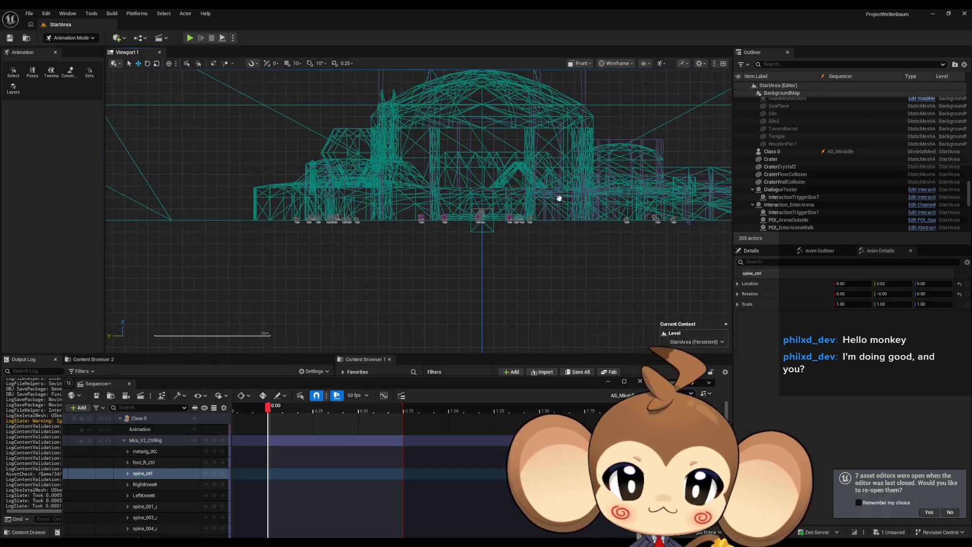
left_click_drag(560, 200, 243, 195)
scroll(520, 212, "up", 15)
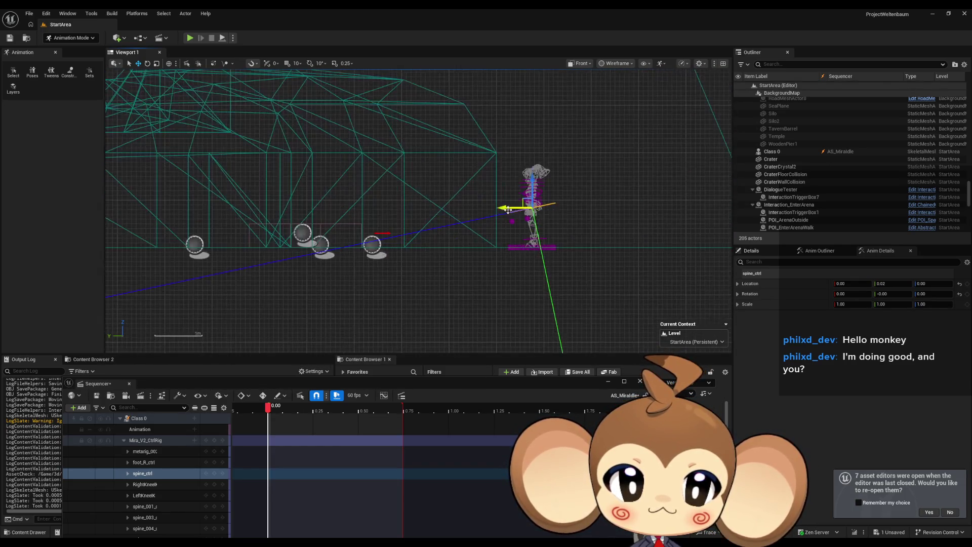
key("f")
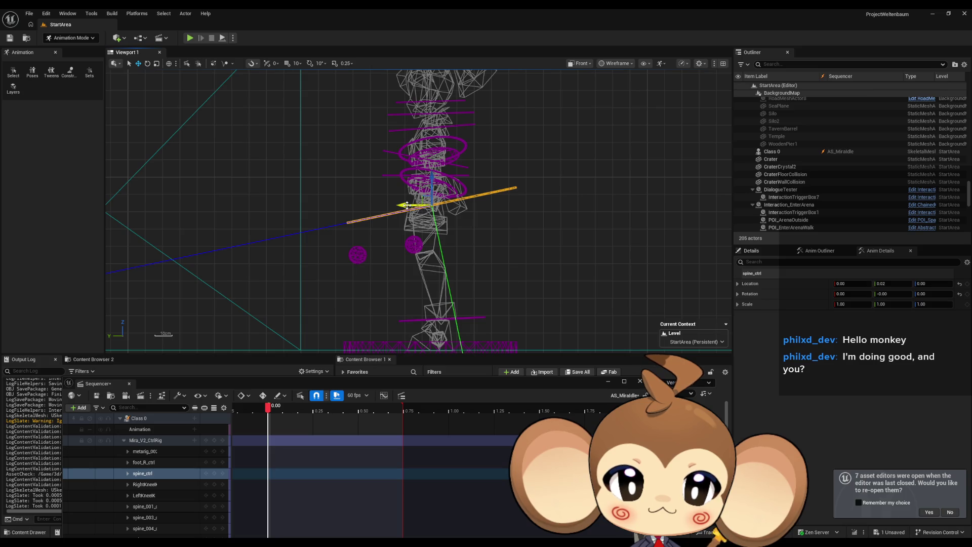
left_click(580, 63)
left_click(600, 94)
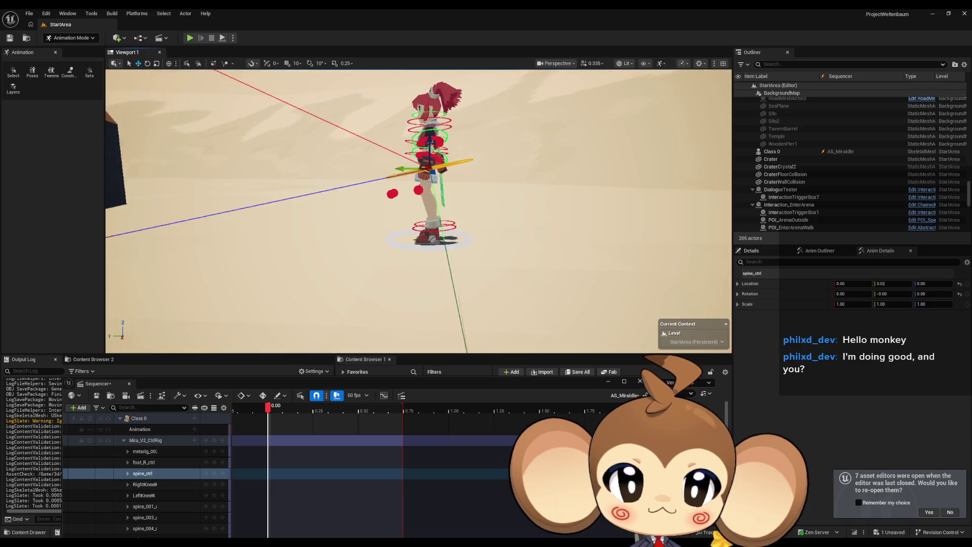
Add a key on the Mira_V2_CtrlRig track at 0.00 capturing the current pose
scroll(419, 211, "up", 5)
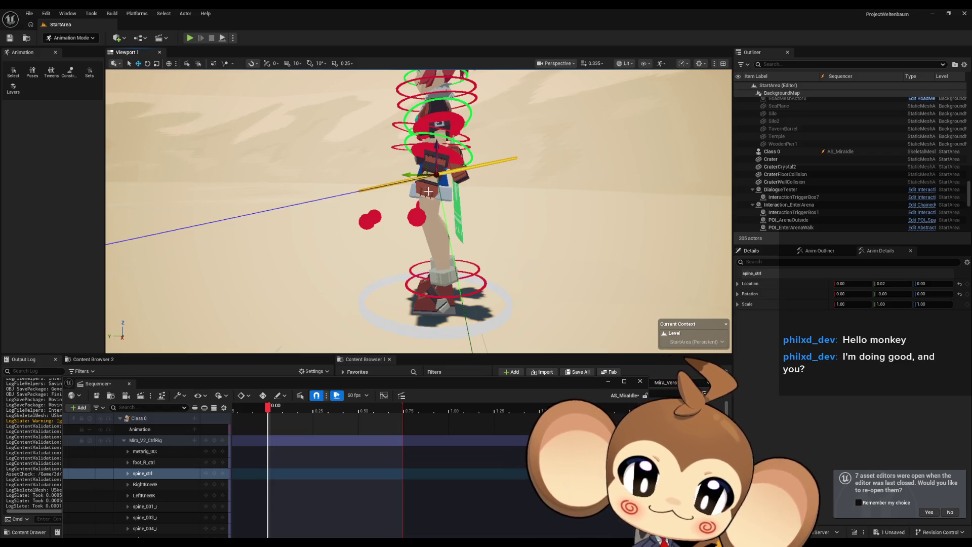
scroll(430, 192, "down", 10)
mouse_move(440, 188)
left_mouse_down()
mouse_move(461, 207)
mouse_move(446, 221)
left_mouse_up()
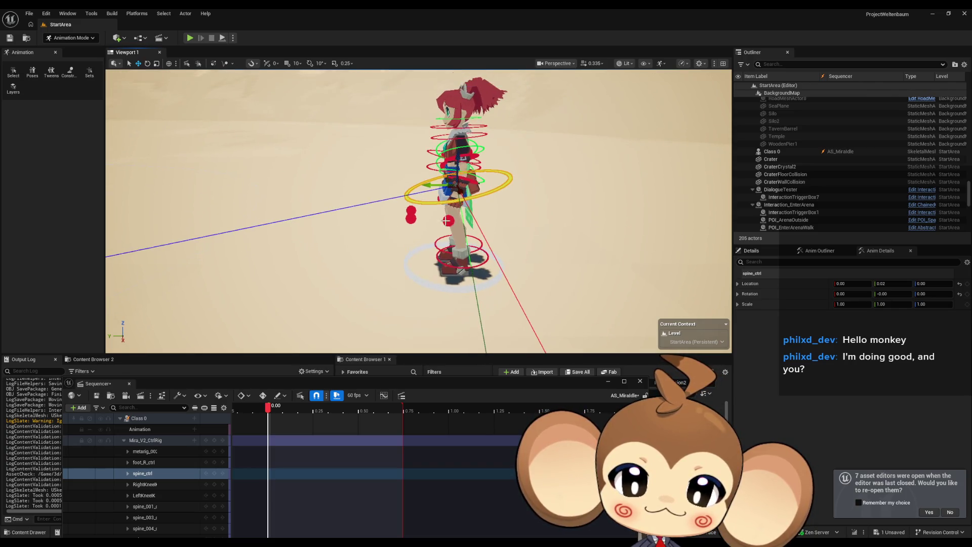
left_click(214, 443)
left_click_drag(442, 253, 441, 287)
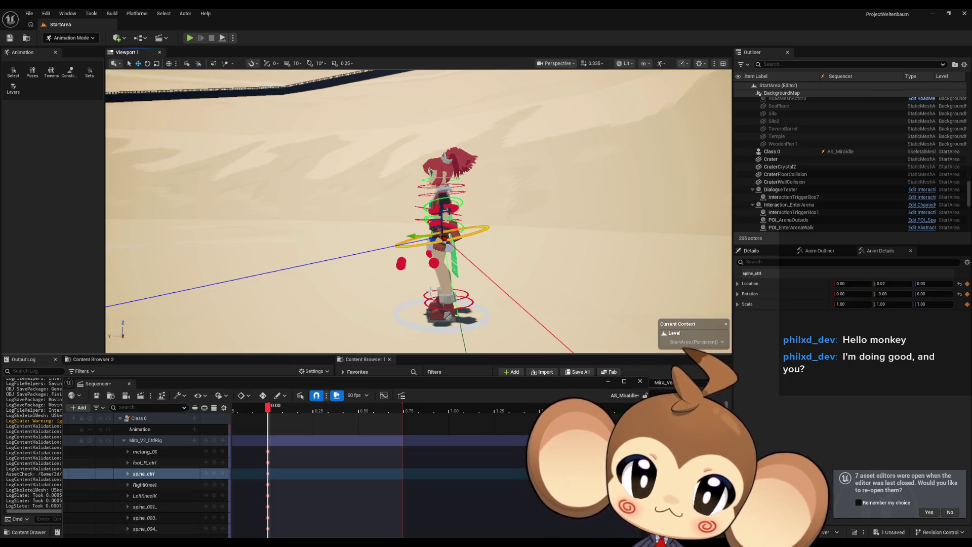
Select spine_003_ctrl and move the playhead to 0.50
scroll(431, 289, "up", 5)
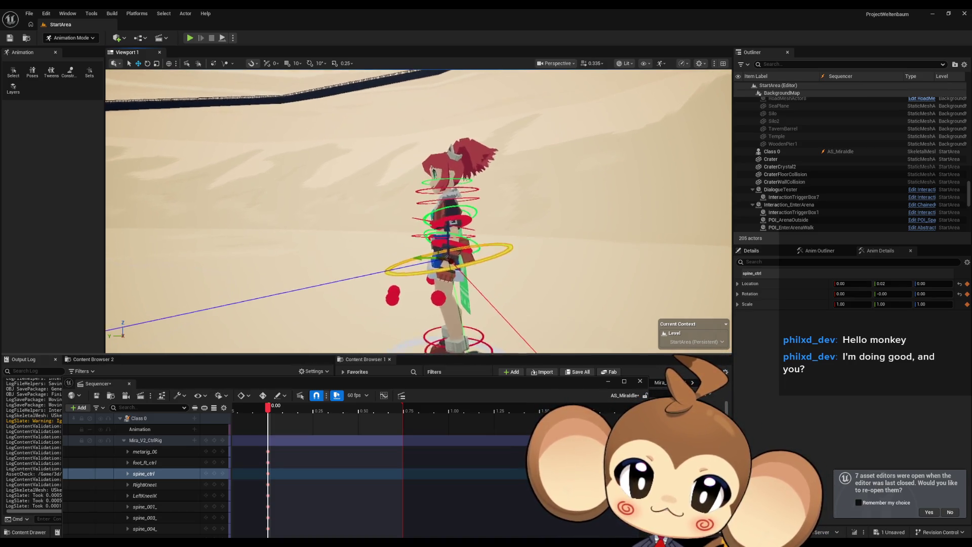
scroll(431, 289, "up", 1)
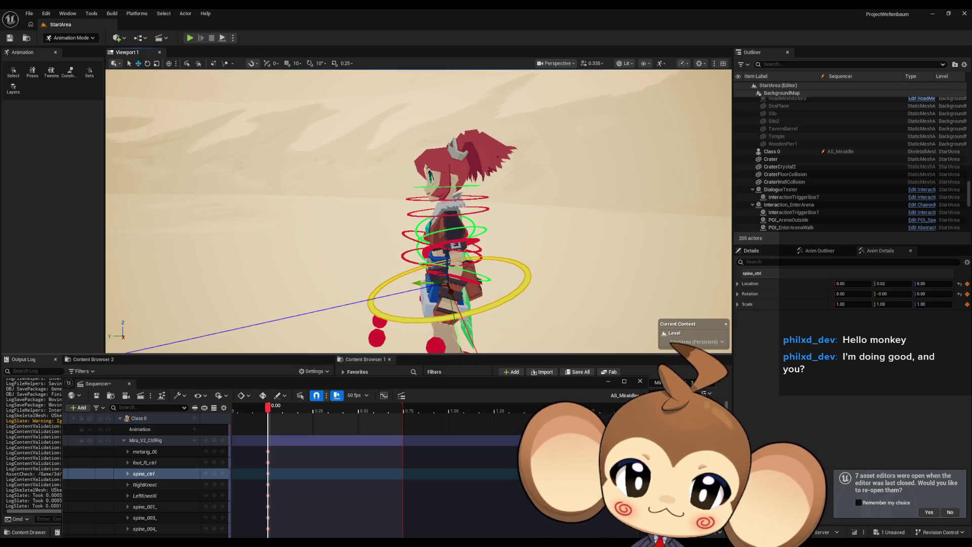
scroll(431, 289, "up", 5)
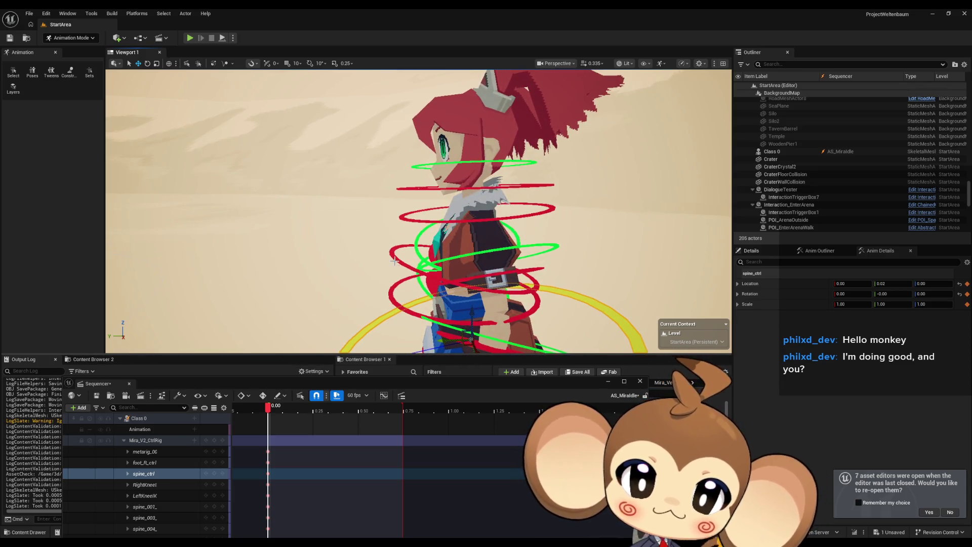
left_click(395, 259)
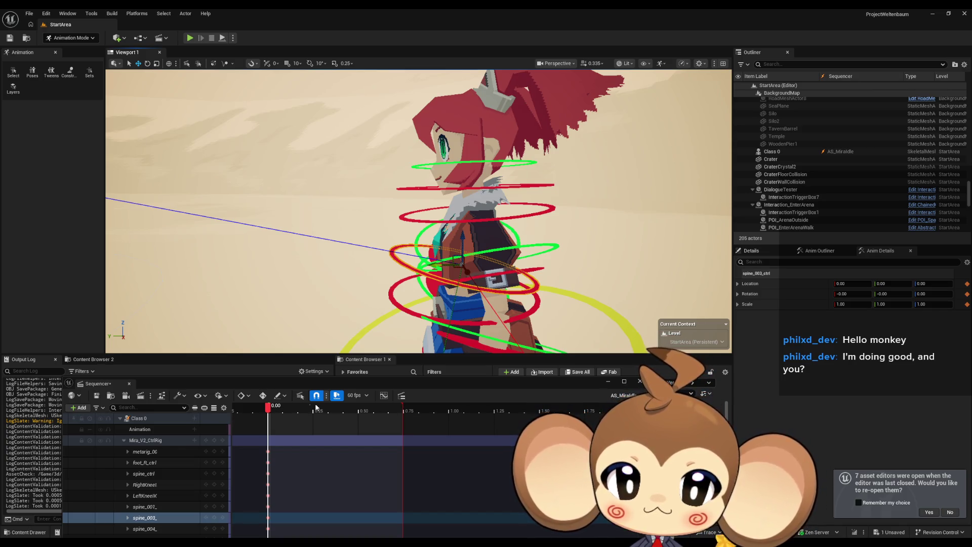
left_click_drag(272, 408, 360, 410)
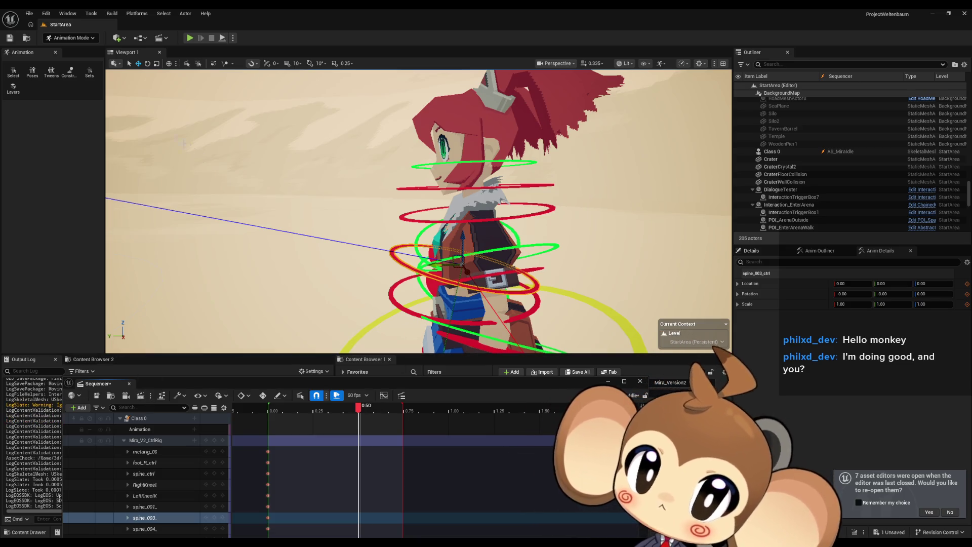
left_click(148, 64)
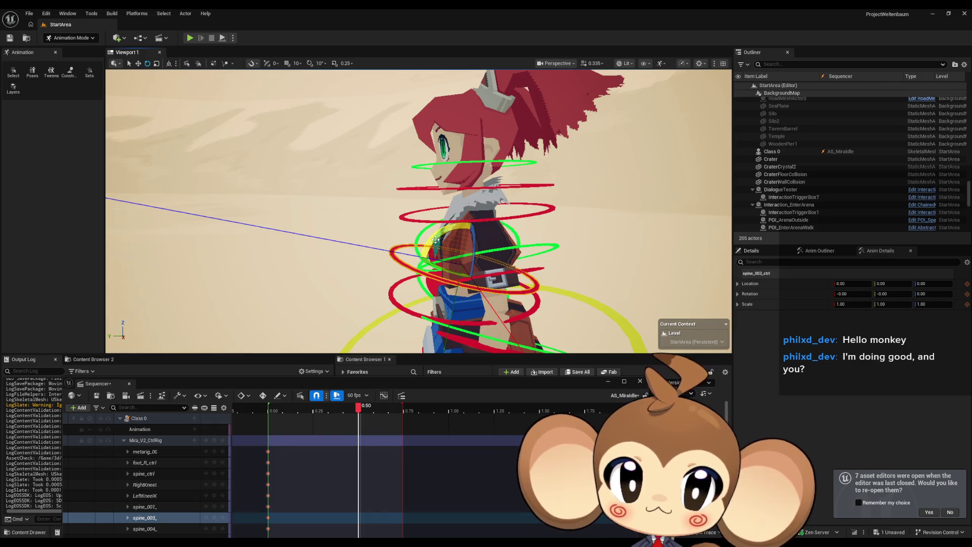
Rotate spine_003_ctrl to about -5.16 degrees and key it at 0.50
left_click_drag(429, 230, 402, 247)
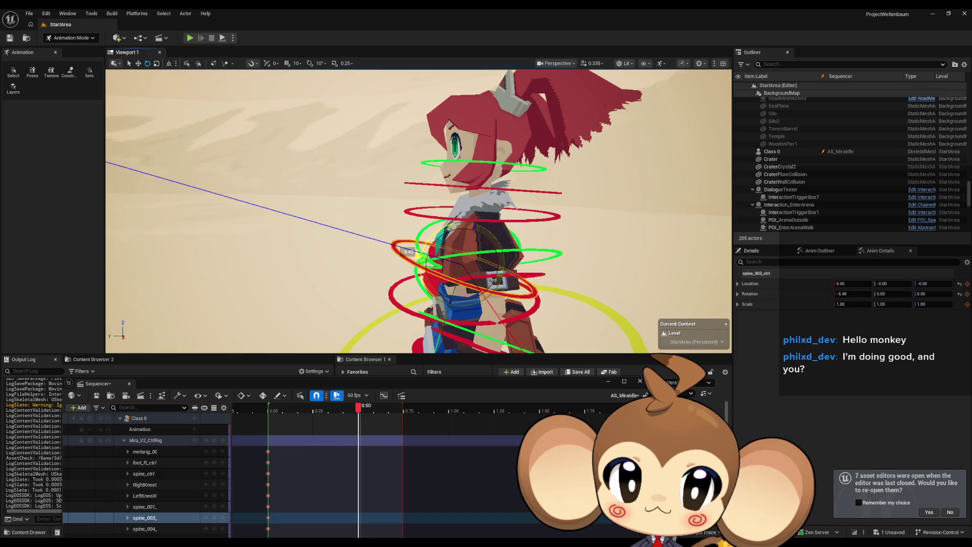
left_click(410, 212)
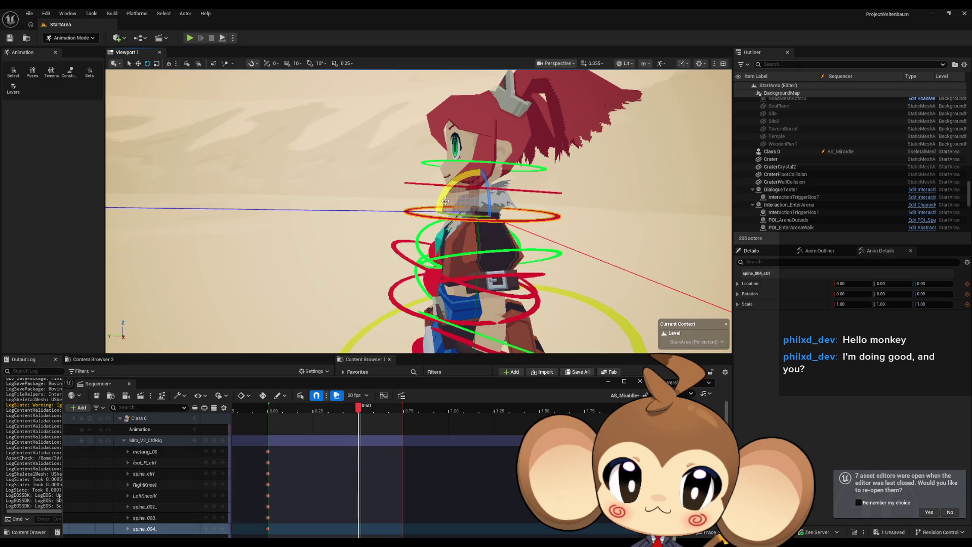
left_click_drag(445, 200, 417, 223)
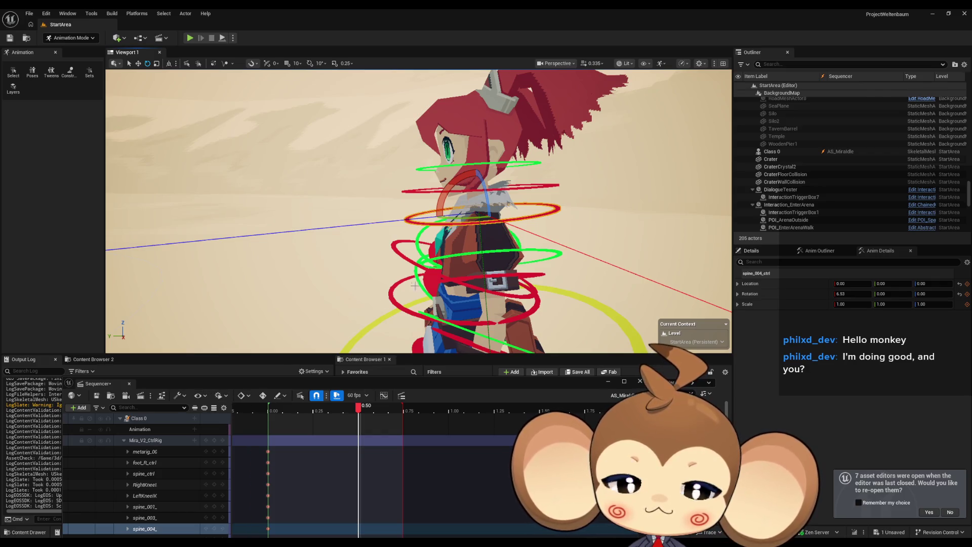
left_click(361, 410)
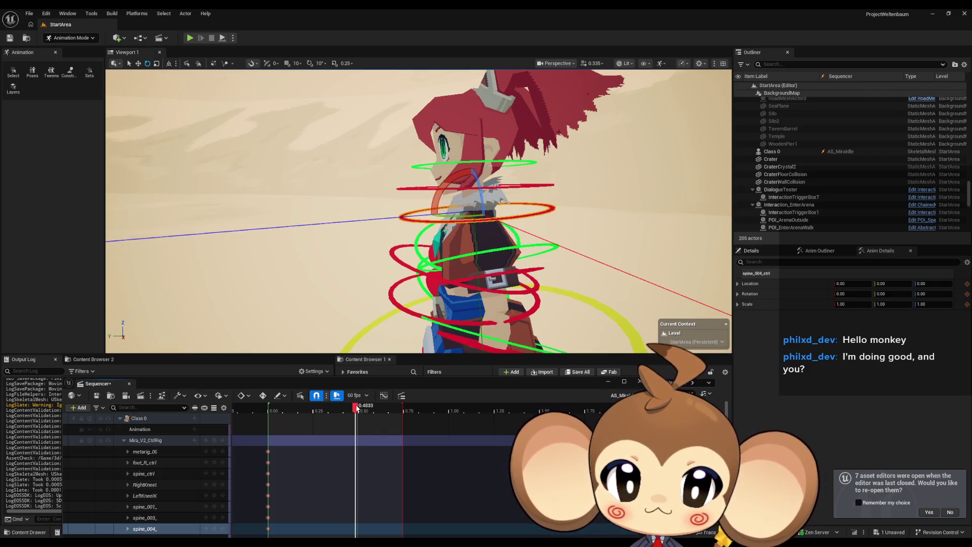
left_click(392, 298)
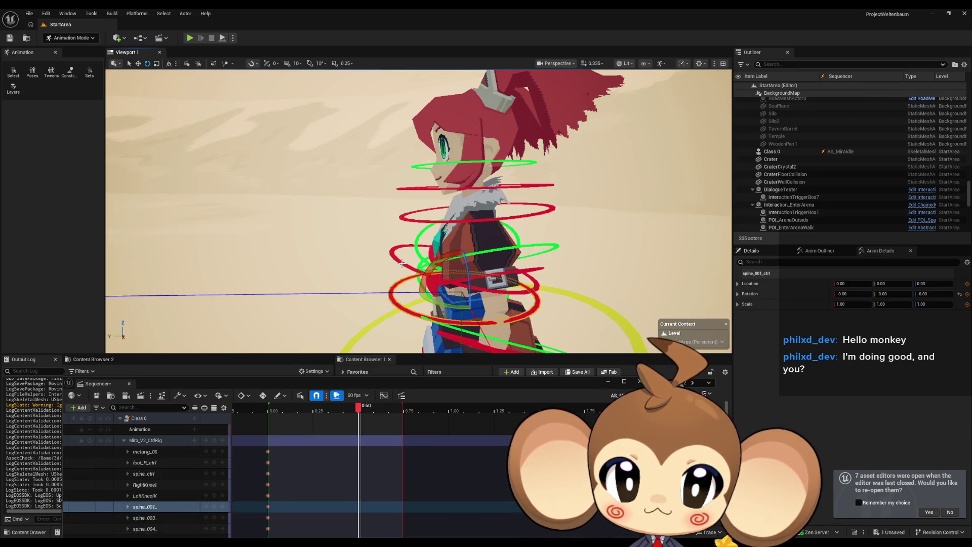
left_click(431, 250)
left_click_drag(428, 249, 405, 251)
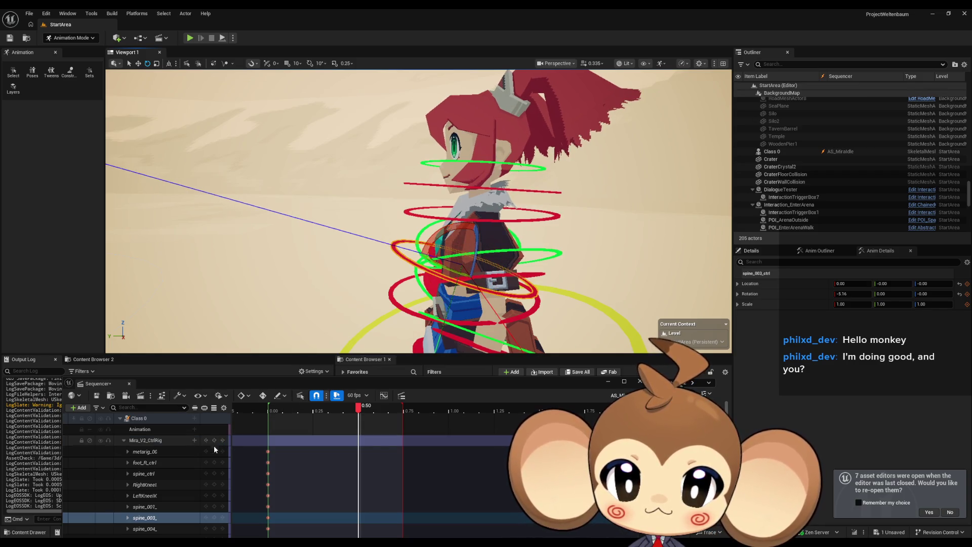
left_click(213, 519)
Bend spine_004_ctrl about 5 degrees and key it at 0.50
left_click(407, 211)
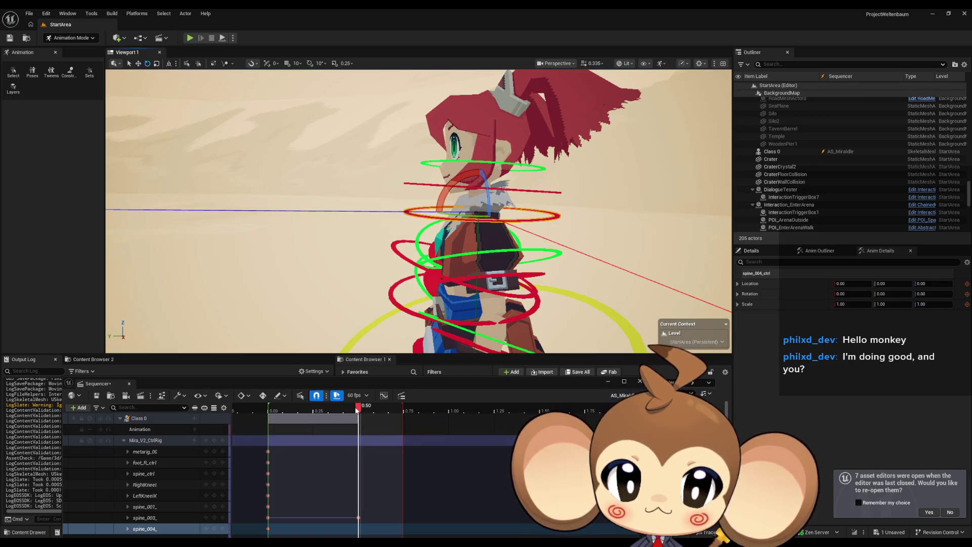
left_click_drag(358, 408, 270, 415)
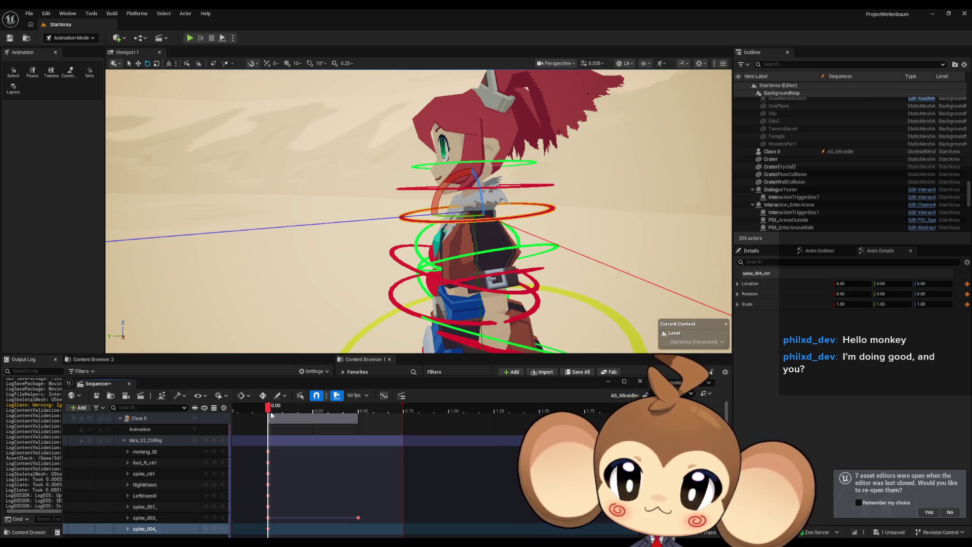
mouse_move(271, 415)
left_mouse_down()
mouse_move(373, 416)
mouse_move(361, 418)
left_mouse_up()
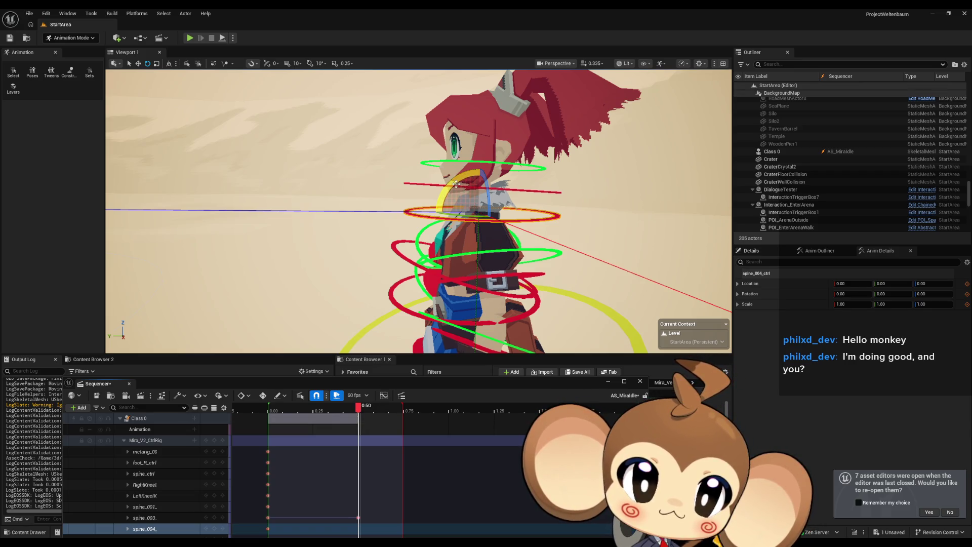
left_click_drag(456, 184, 433, 211)
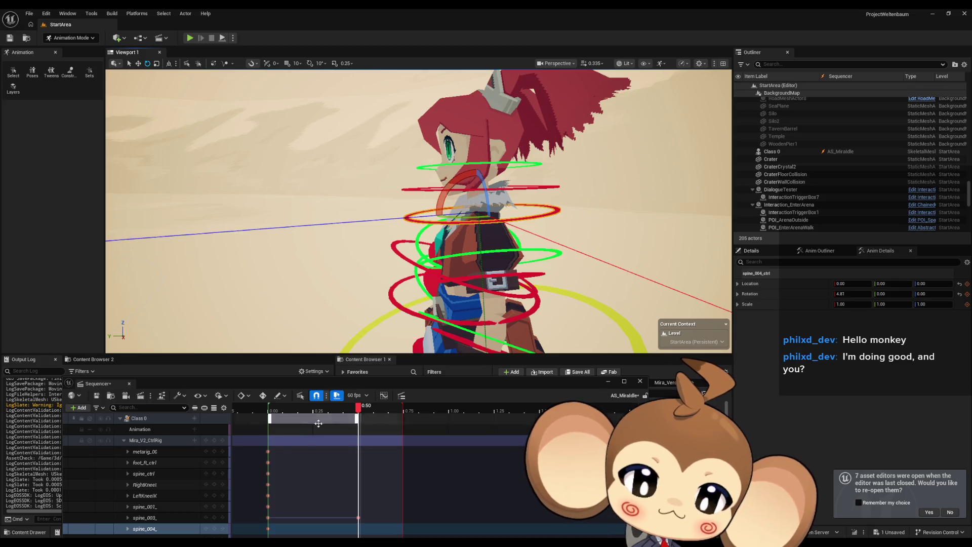
left_click(214, 529)
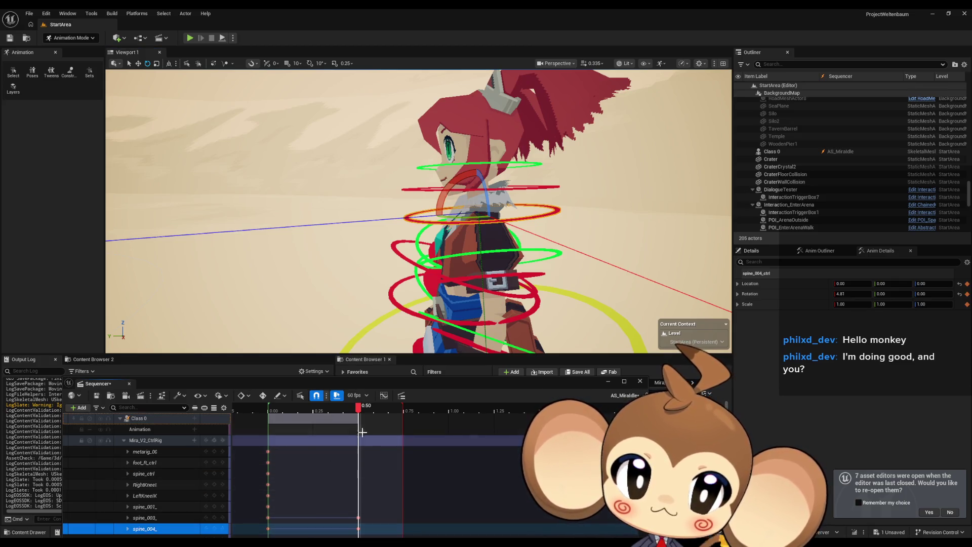
Paste the spine_003 and spine_004 0.00 keys at 1.00 and play the sway looping
left_click_drag(358, 409, 268, 408)
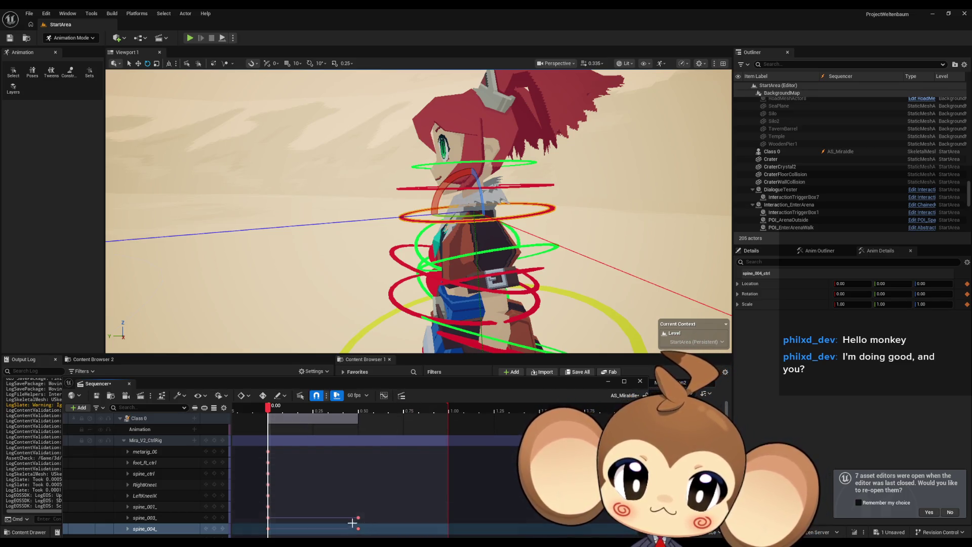
left_click(268, 518)
left_click(268, 529, "shift")
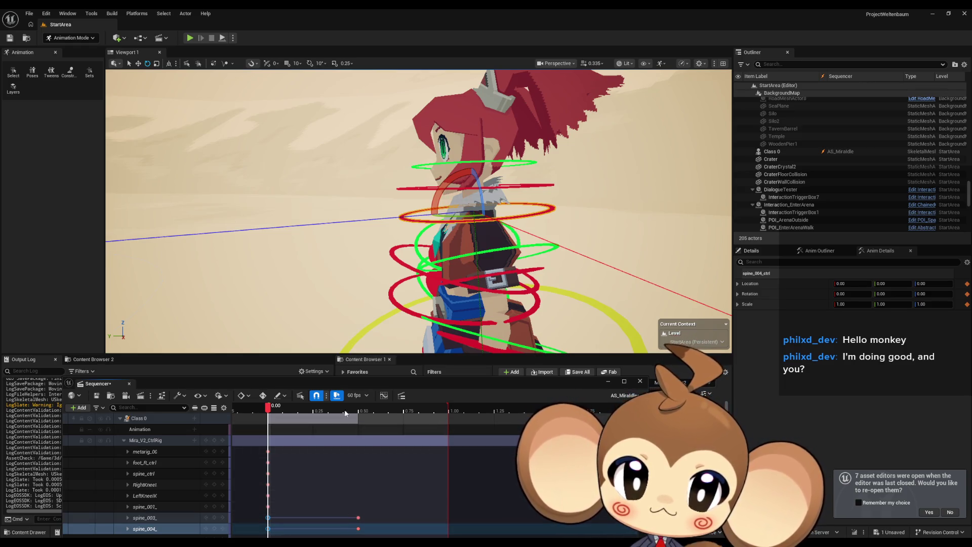
left_click_drag(267, 409, 450, 408)
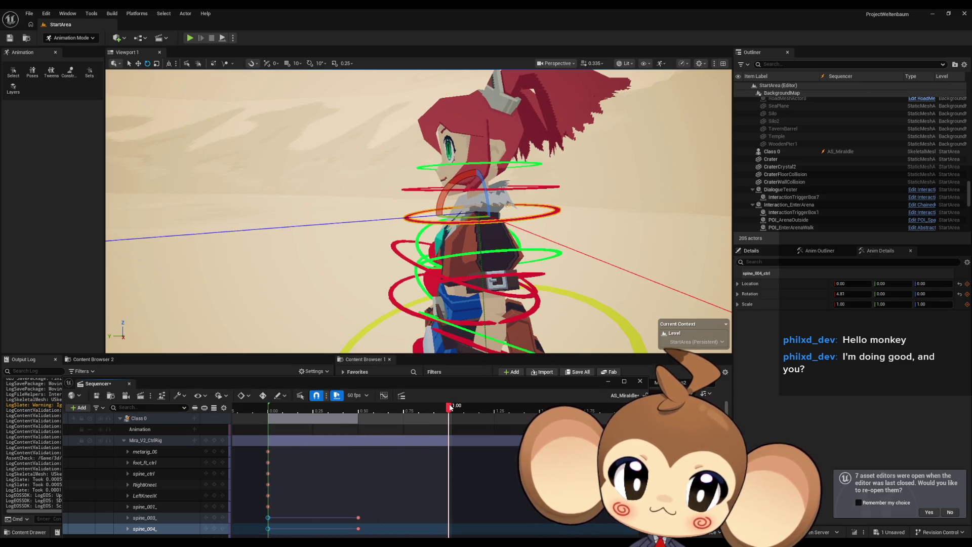
key("ctrl+v")
key("space")
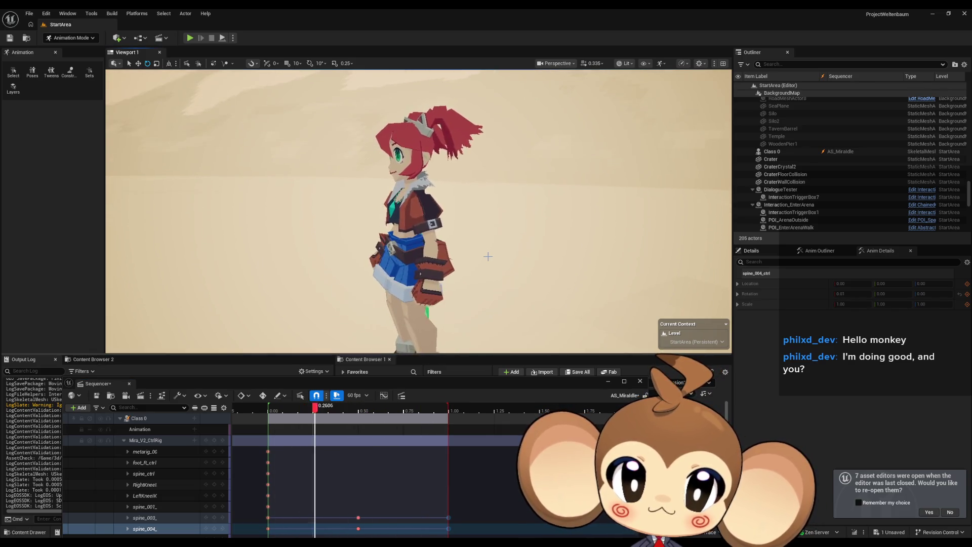
Drag the sequence end and playback range end out to 2.00 seconds, then stop playback
left_click_drag(488, 254, 537, 255)
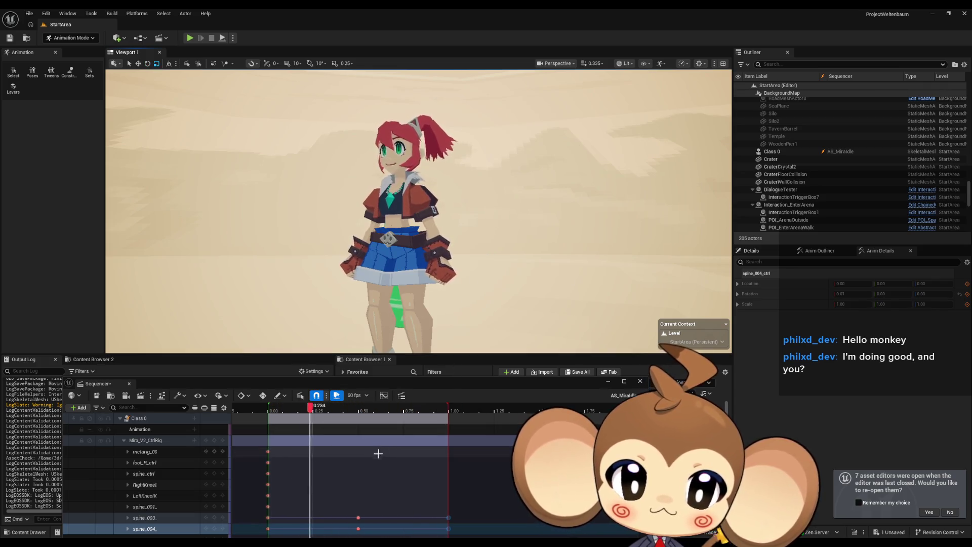
scroll(377, 450, "down", 5)
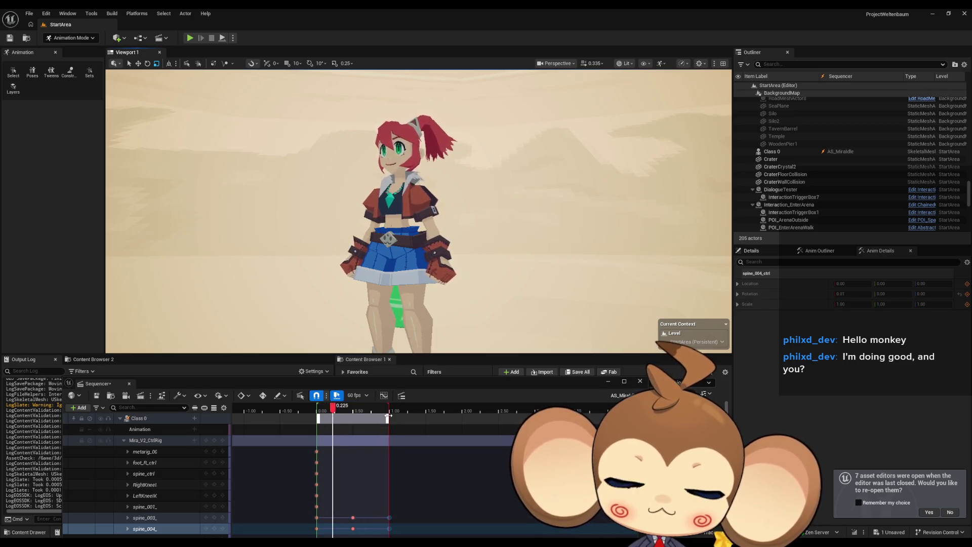
mouse_move(389, 416)
left_mouse_down()
mouse_move(473, 416)
mouse_move(463, 414)
left_mouse_up()
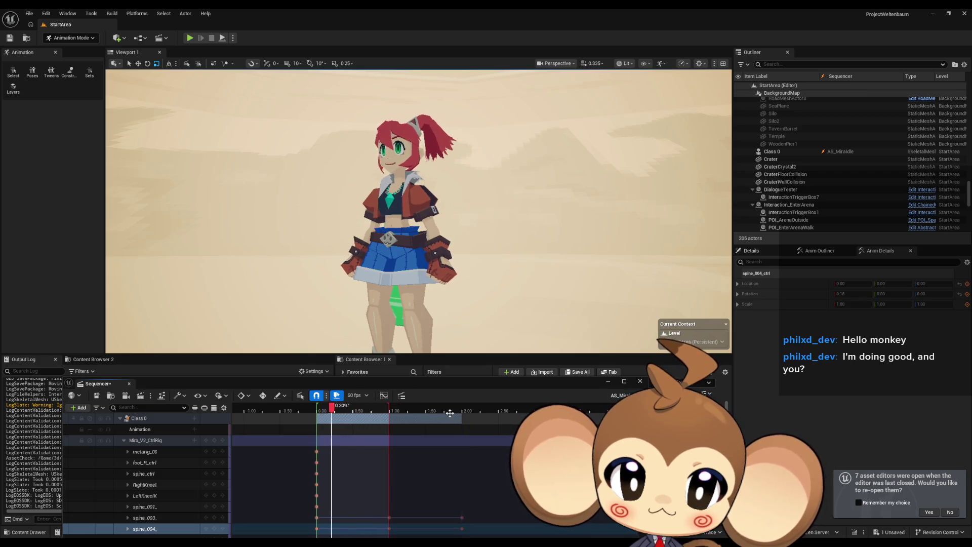
left_click_drag(391, 408, 462, 409)
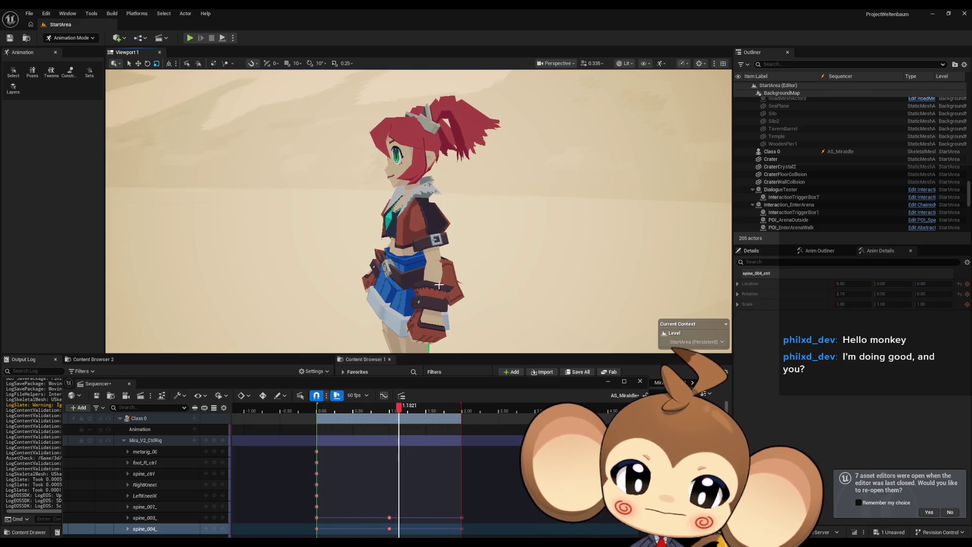
key("space")
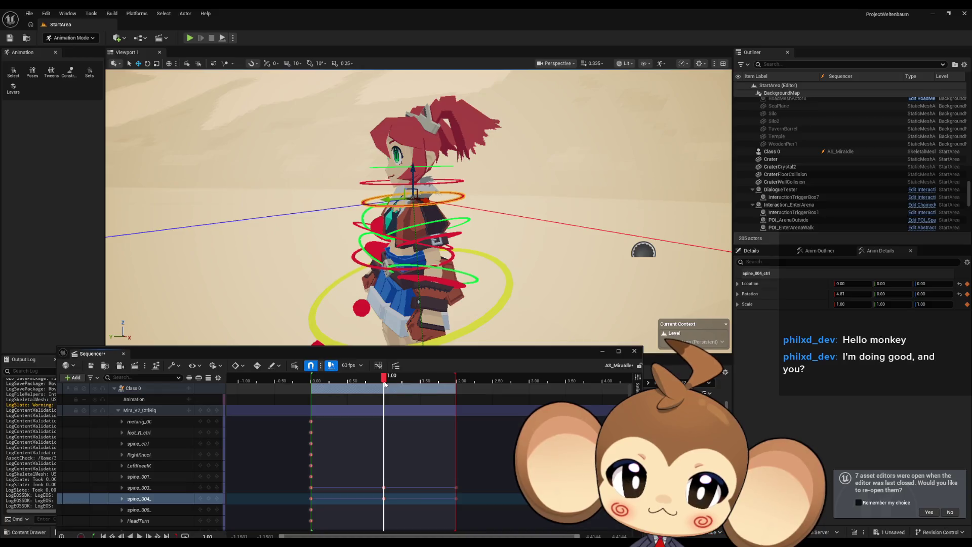
Rotate upper_arm_L_ctrl to Rotation X -11.80 and key it at 1.00
scroll(438, 244, "up", 5)
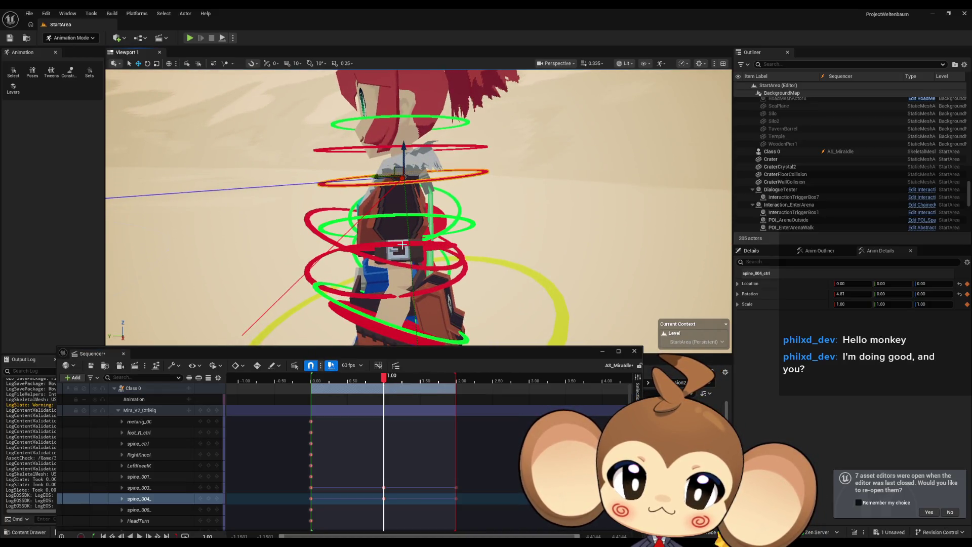
left_click(402, 245)
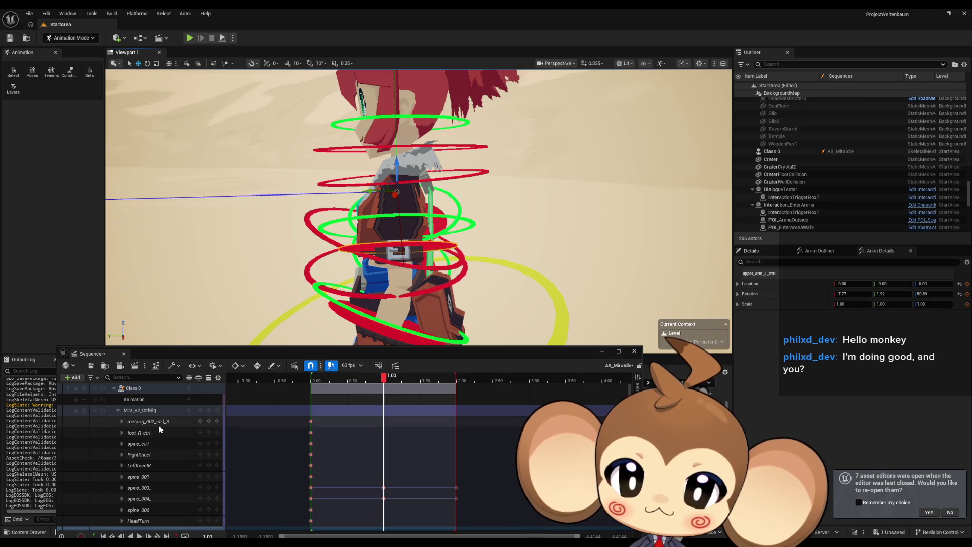
scroll(178, 459, "down", 1)
scroll(204, 449, "down", 3)
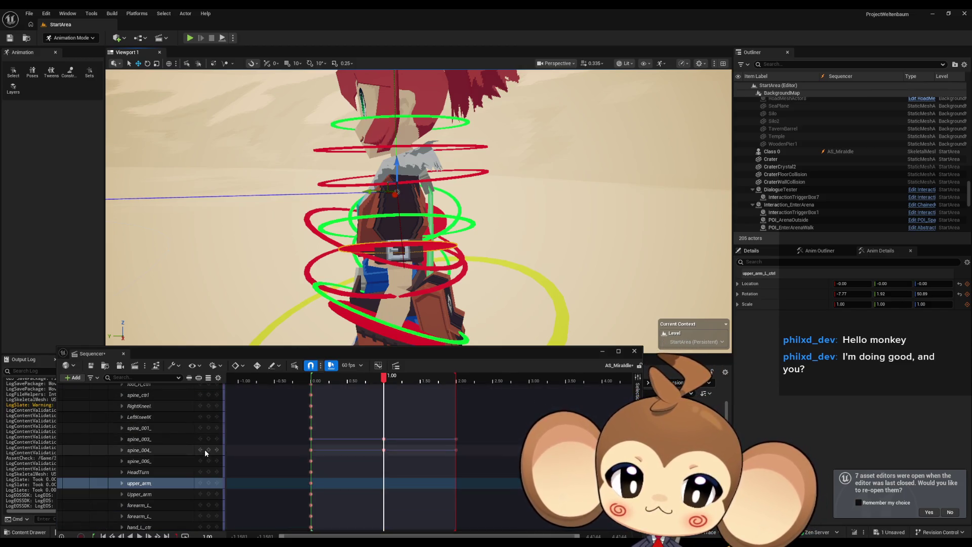
left_click(147, 65)
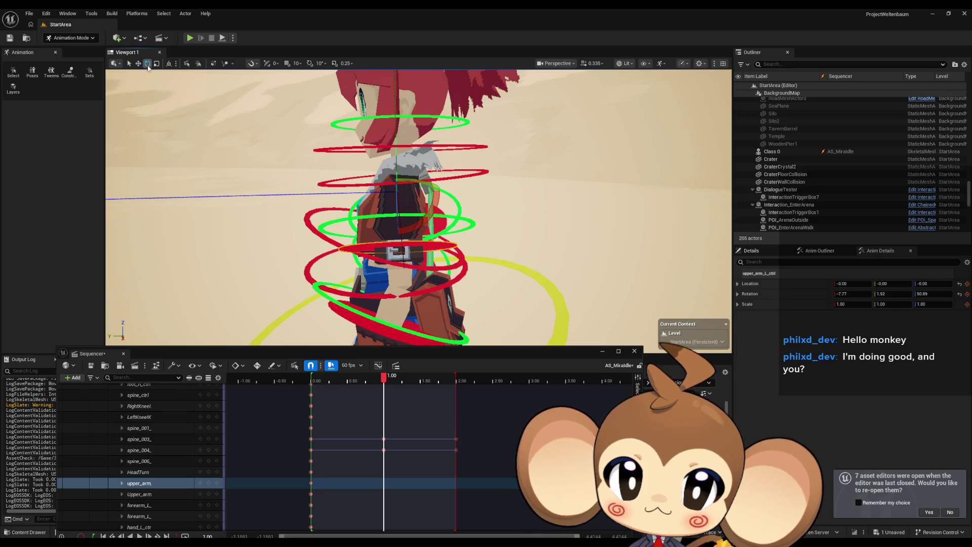
scroll(457, 239, "up", 5)
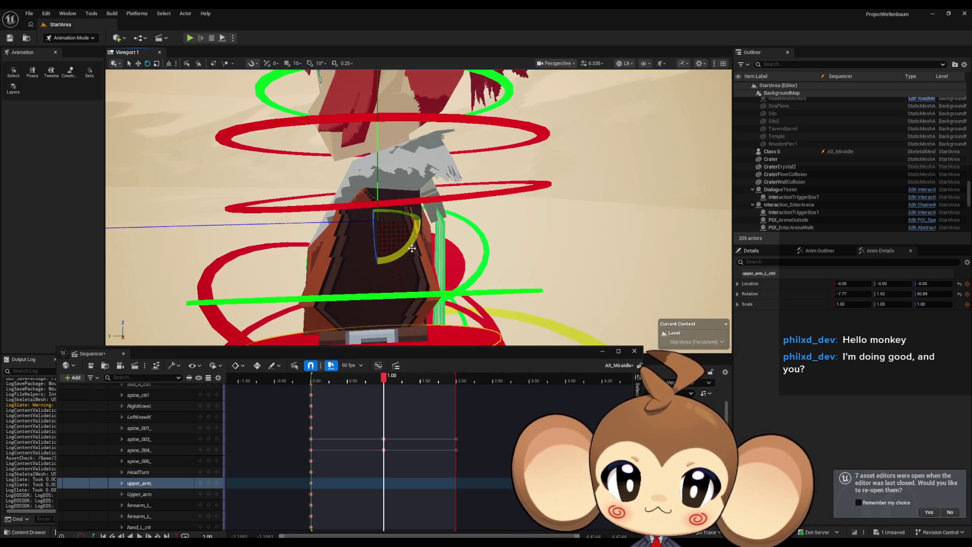
left_click_drag(410, 249, 411, 250)
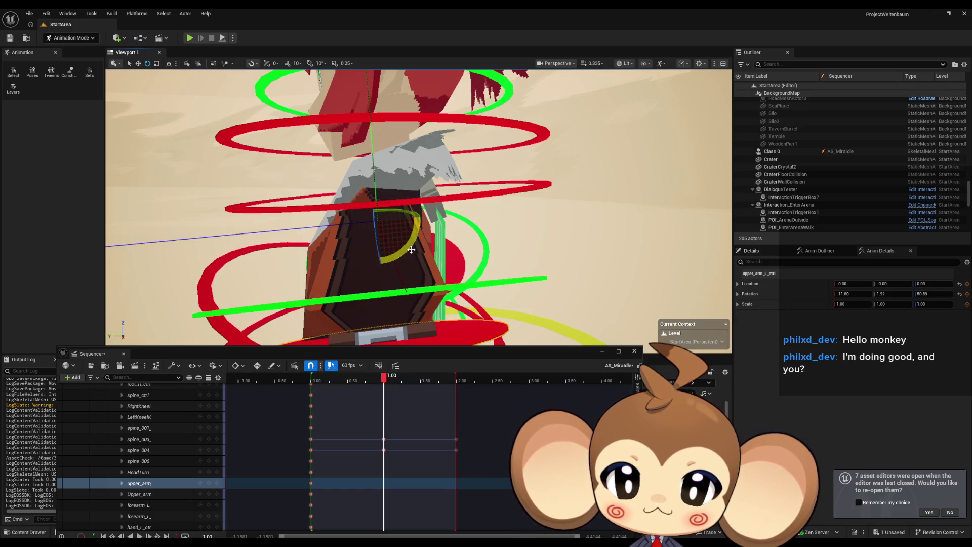
left_click(209, 484)
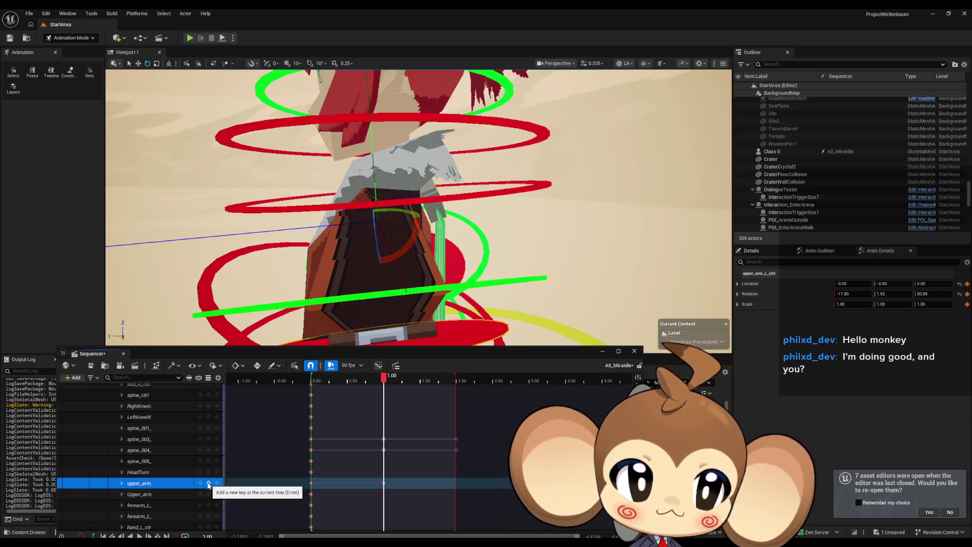
Give upper_arm_R_ctrl the same rotation with Z fixed at -50.89 and key it at 1.00
mouse_move(419, 207)
left_mouse_down()
mouse_move(299, 194)
mouse_move(530, 250)
left_mouse_up()
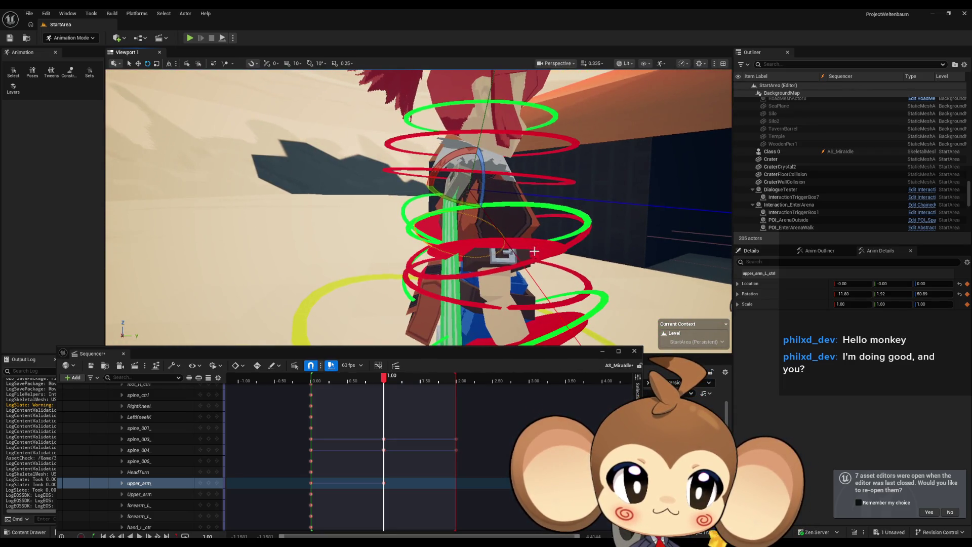
left_click(488, 243)
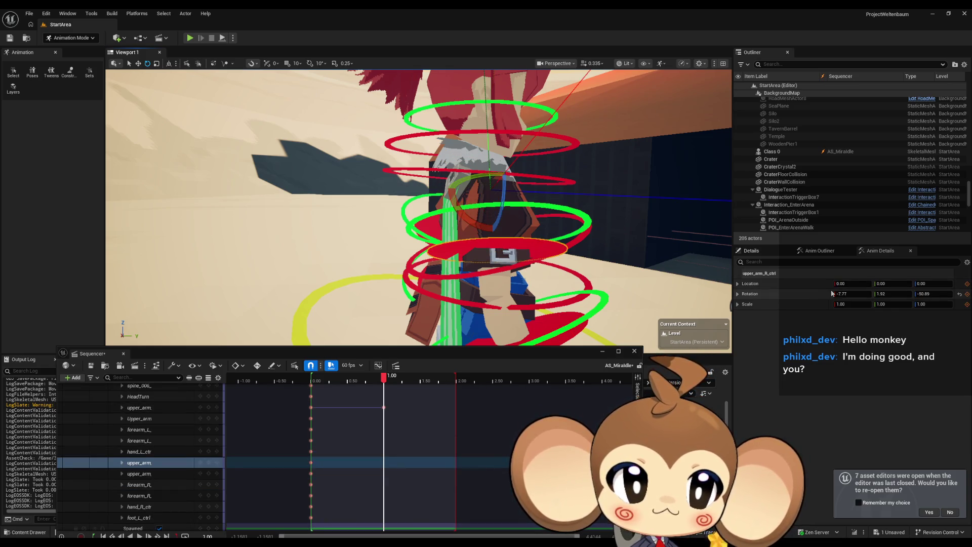
key("f")
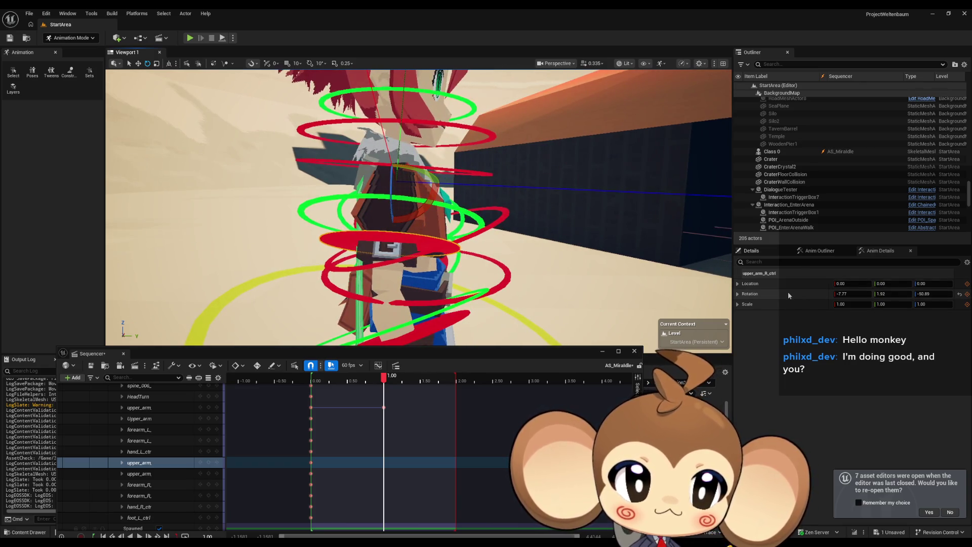
left_click_drag(938, 294, 952, 294)
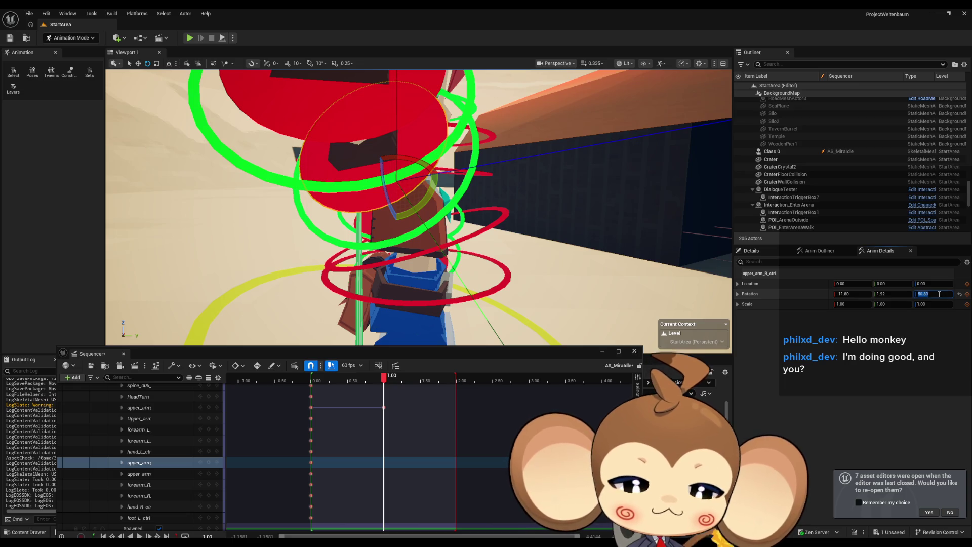
type("-")
key("Return")
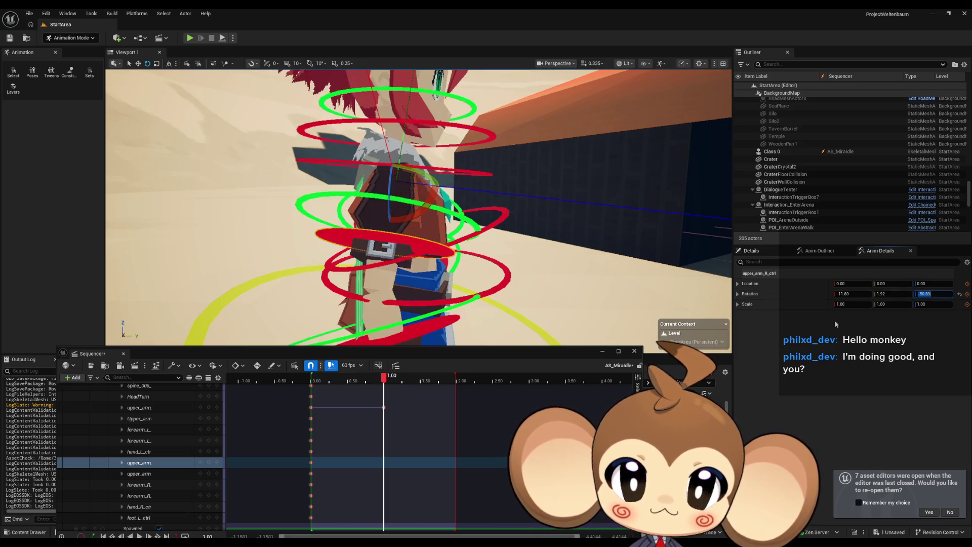
left_click(210, 464)
Select both upper arms' 0.00 keys and jump the playhead to 2.00
left_click(310, 463)
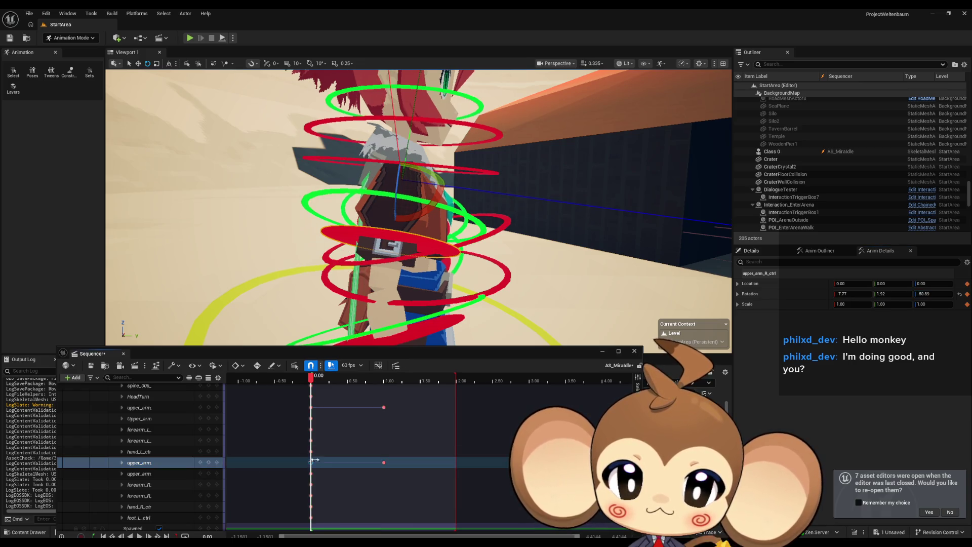
left_click(311, 407, "shift")
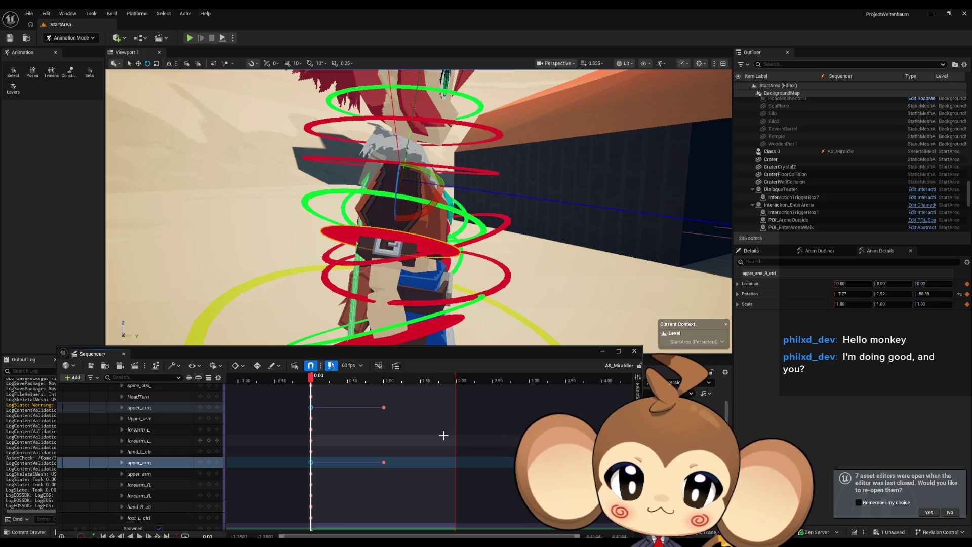
scroll(444, 436, "up", 5)
left_click(457, 471)
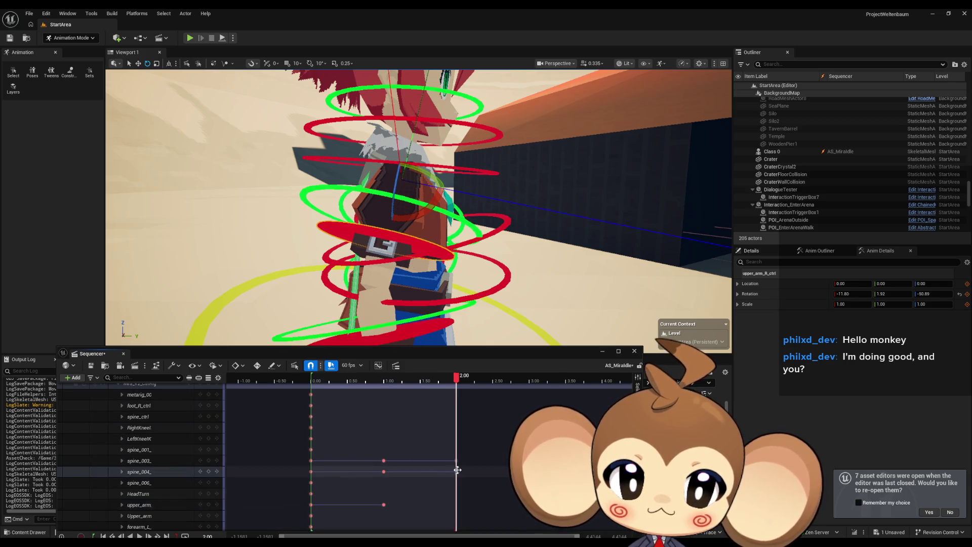
Paste the upper arms' starting keys at 2.00 and play the sway, orbiting to inspect it
key("f")
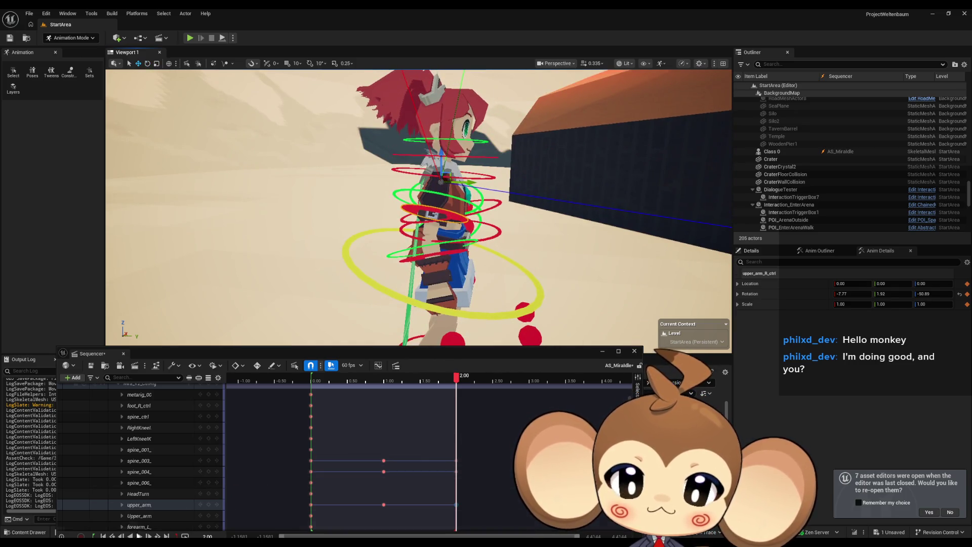
key("space")
scroll(529, 269, "up", 5)
scroll(523, 271, "down", 2)
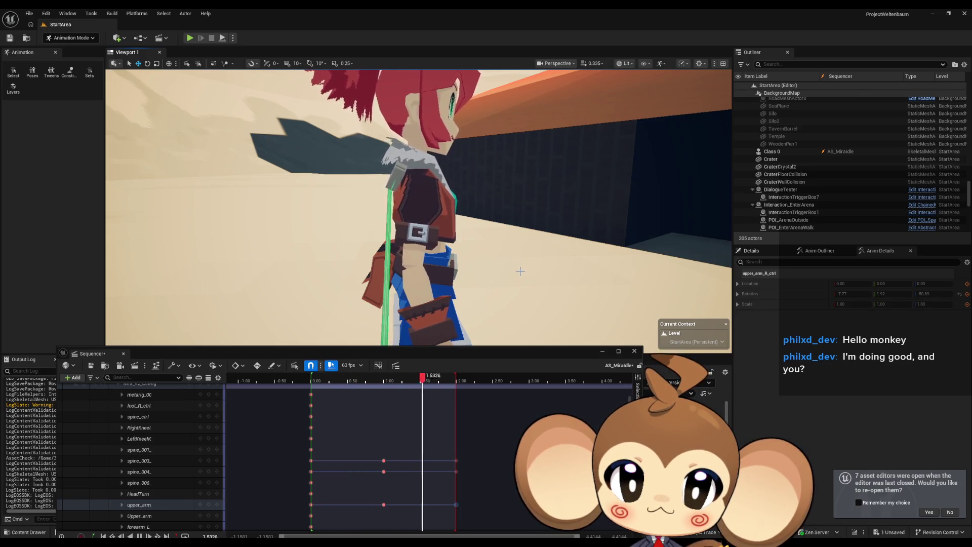
scroll(520, 272, "down", 5)
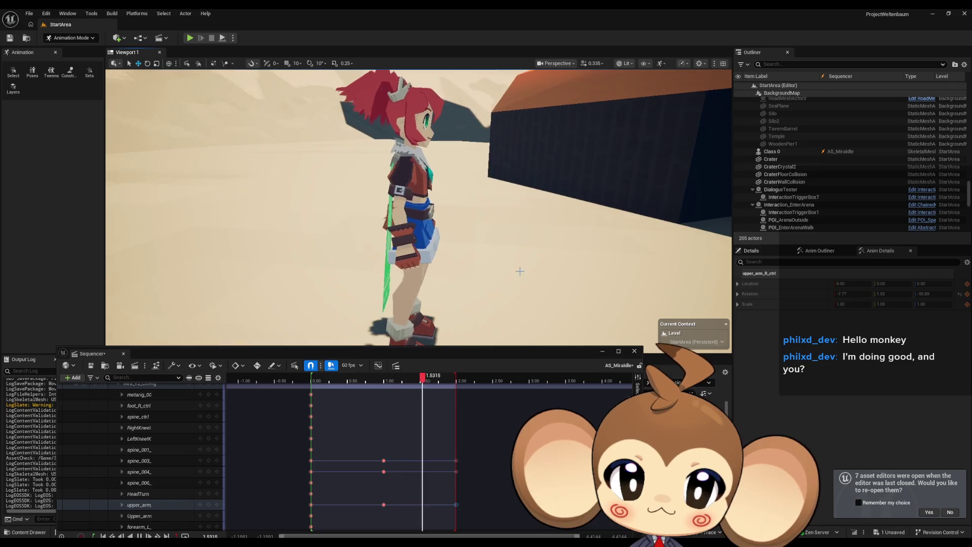
mouse_move(517, 273)
left_mouse_down()
mouse_move(433, 273)
mouse_move(516, 271)
left_mouse_up()
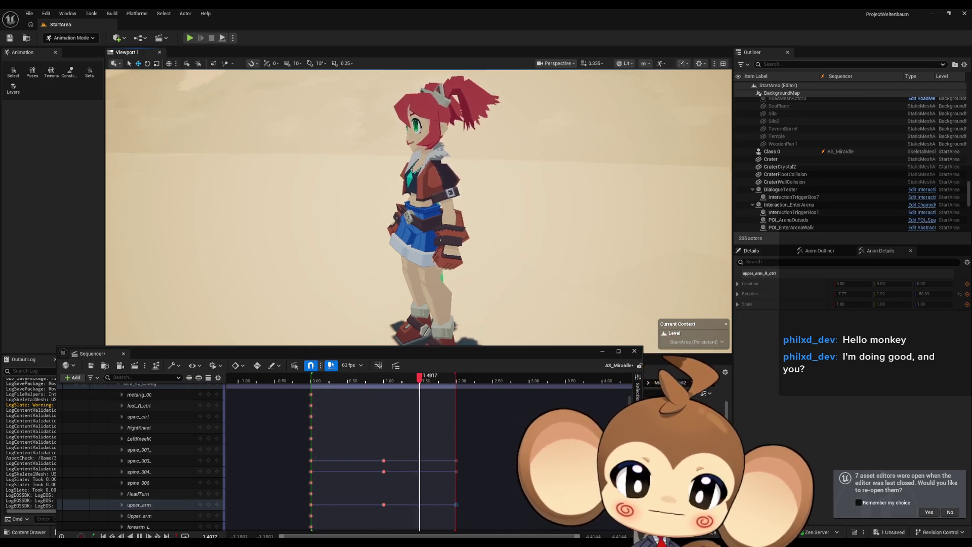
scroll(482, 261, "up", 3)
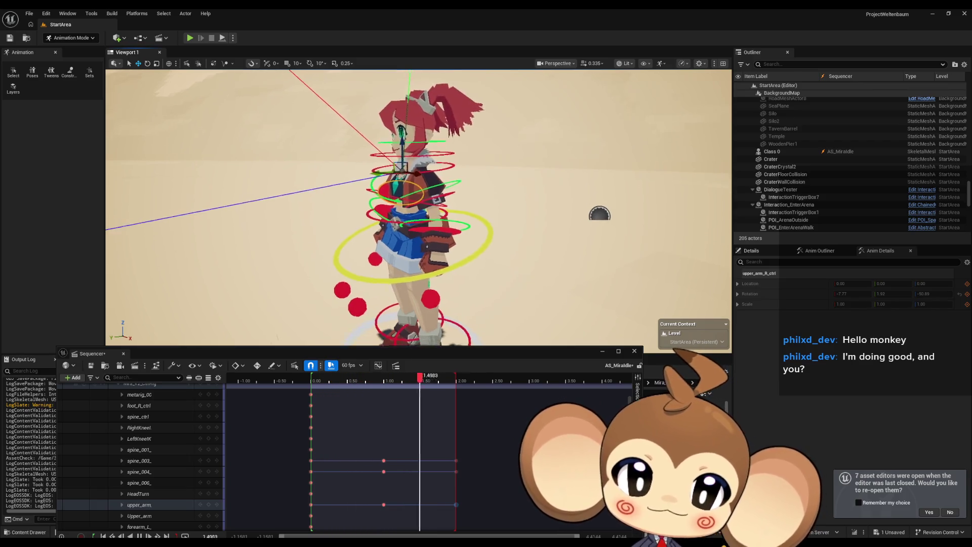
Rotate the left forearm to 25.11 and key it at 1.00
scroll(442, 206, "up", 3)
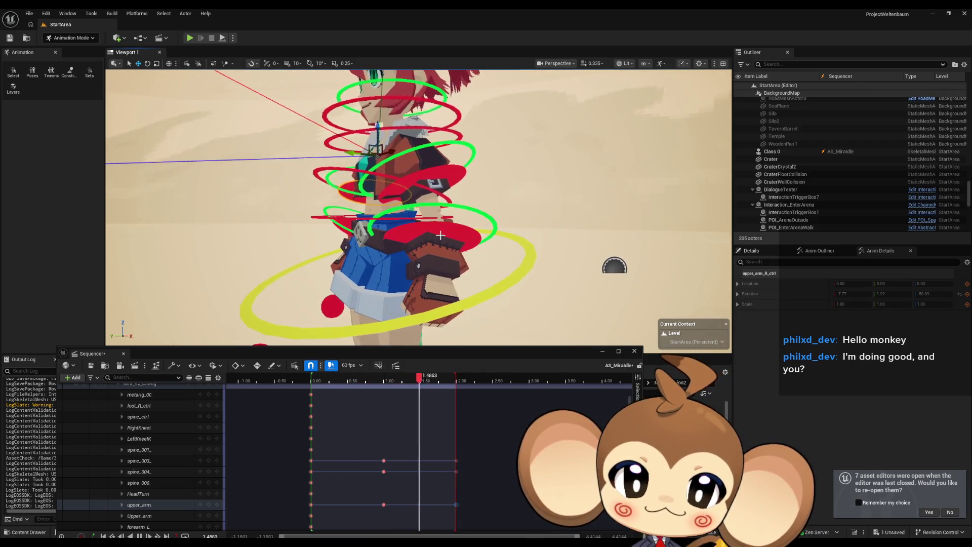
left_click(474, 234)
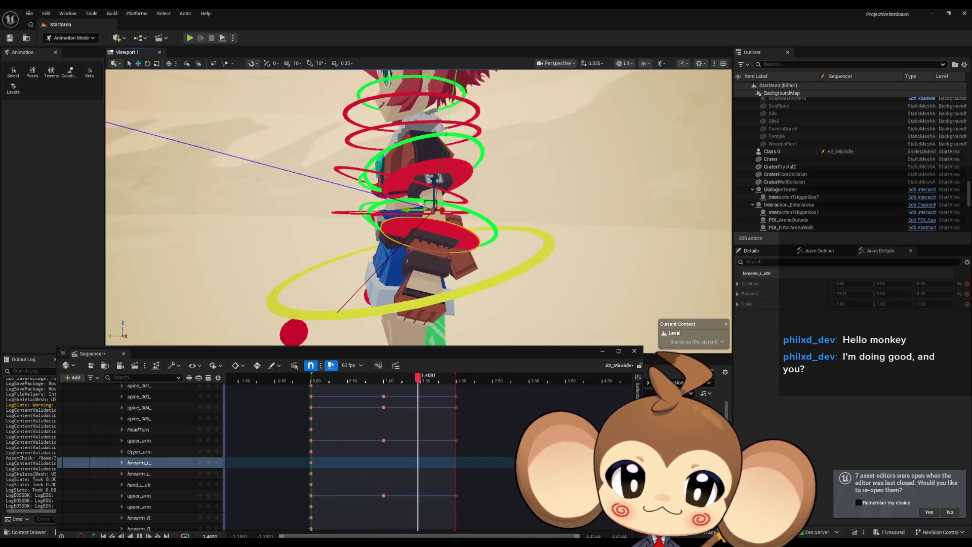
left_click(379, 379)
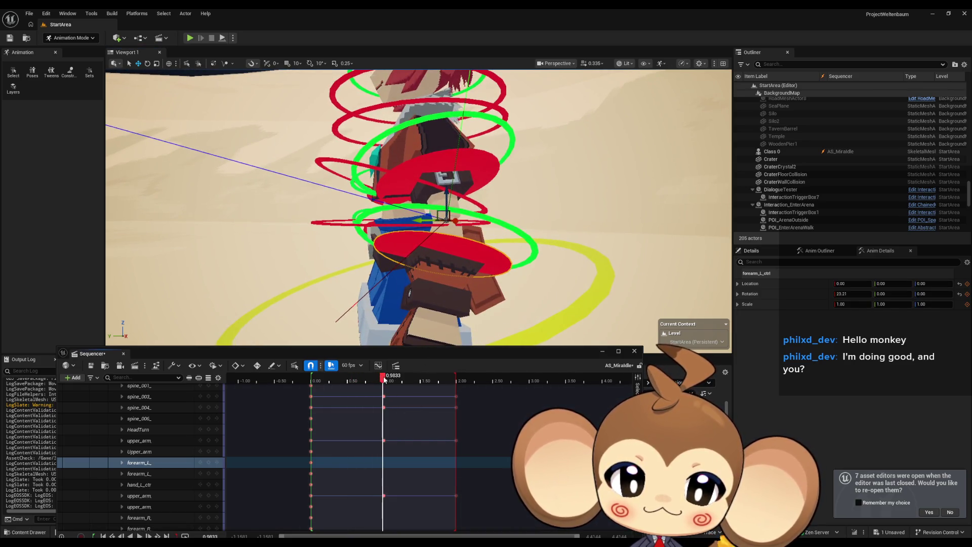
left_click(148, 64)
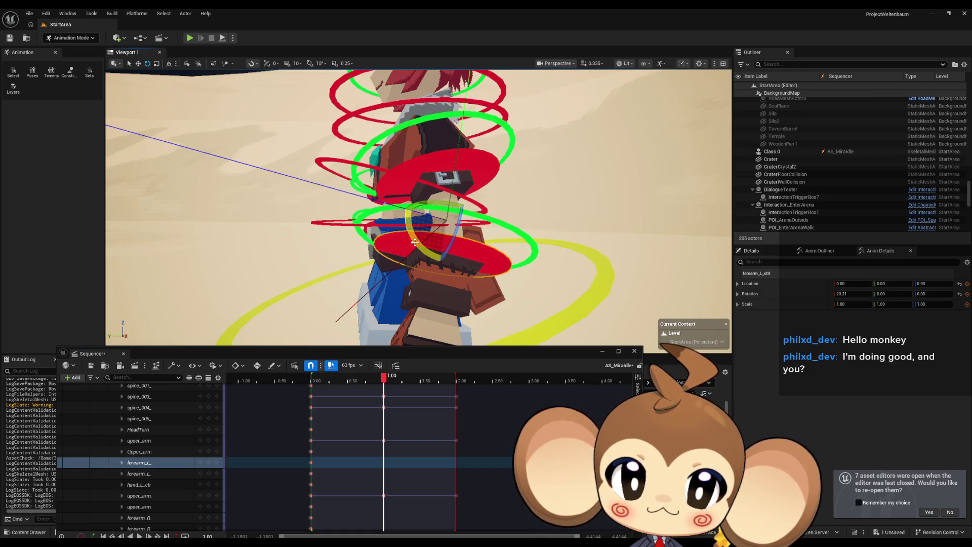
left_click_drag(415, 242, 415, 241)
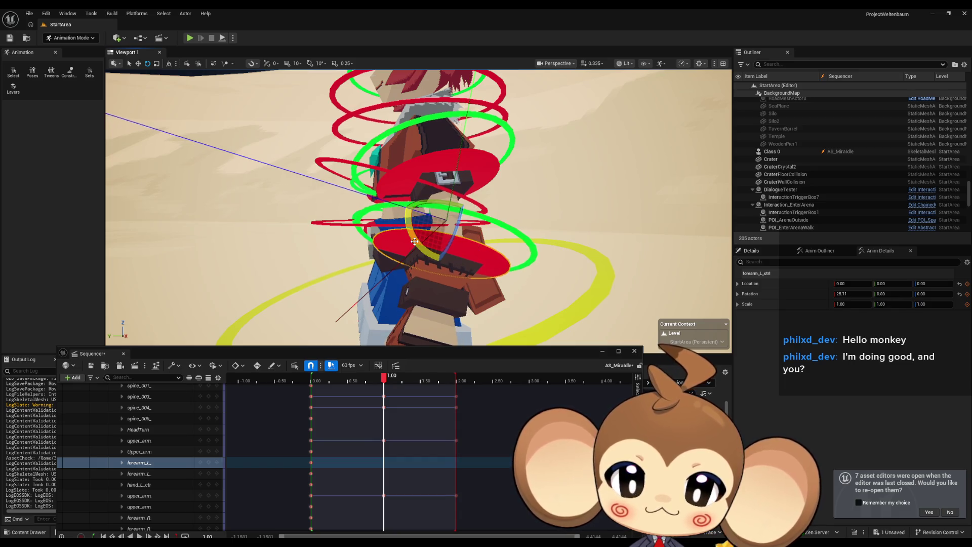
left_click(212, 464)
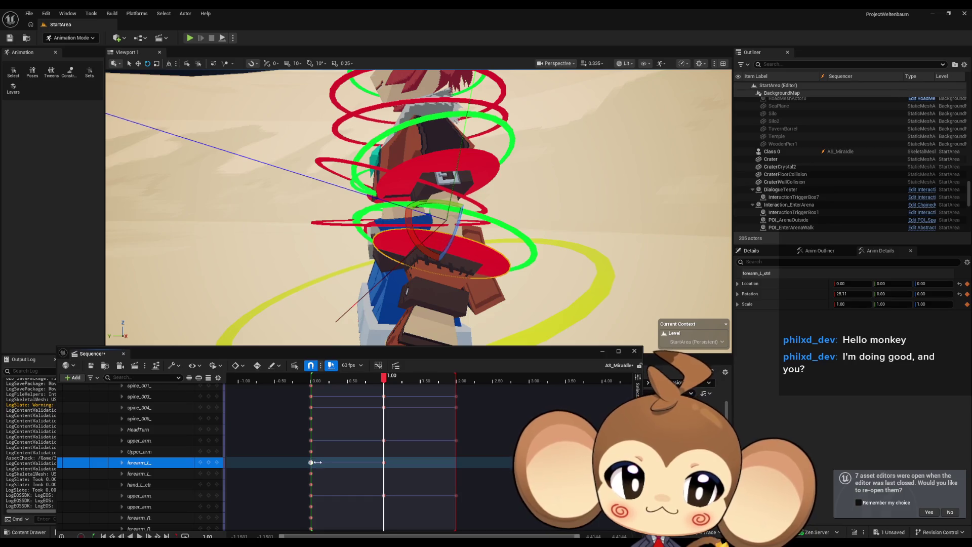
Rotate forearm_R_ctrl to 25.11, key it at 1.00, and copy the forearm keys to 2.00
left_click_drag(184, 208, 184, 208)
left_click(202, 201)
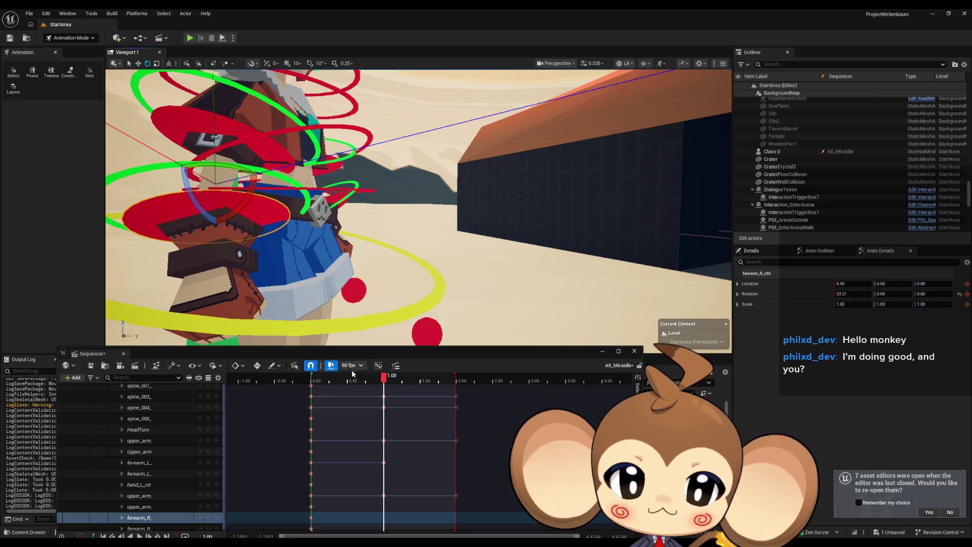
left_click_drag(854, 293, 863, 294)
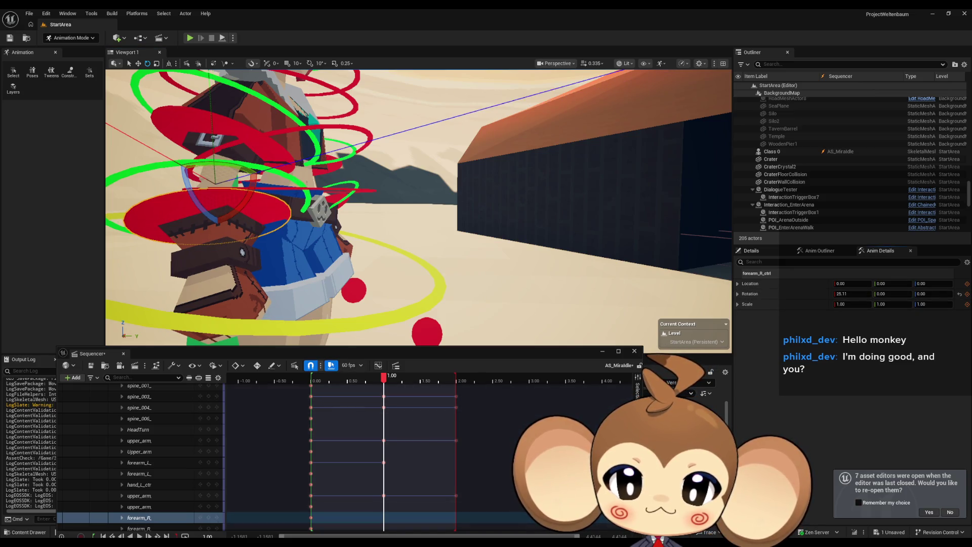
left_click(209, 517)
left_click(311, 517)
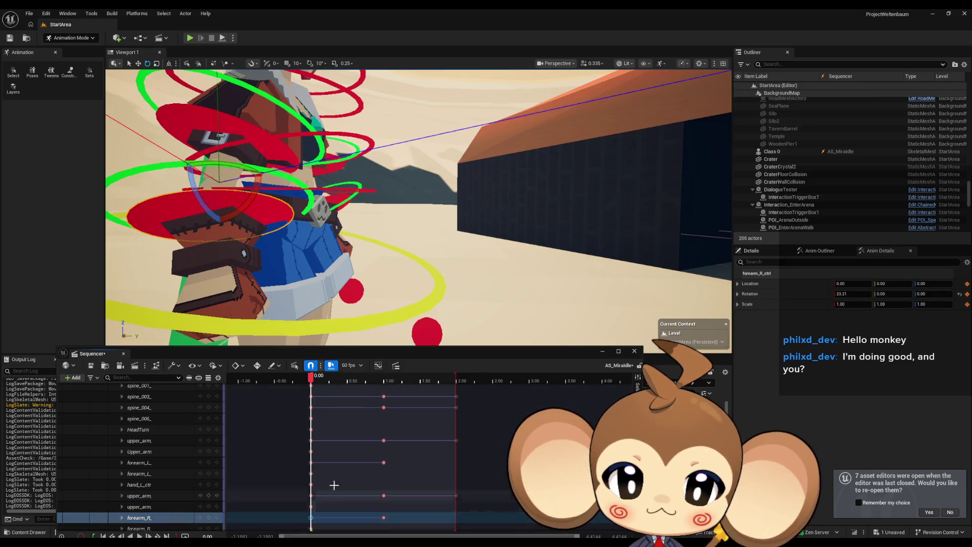
left_click_drag(311, 460, 456, 440)
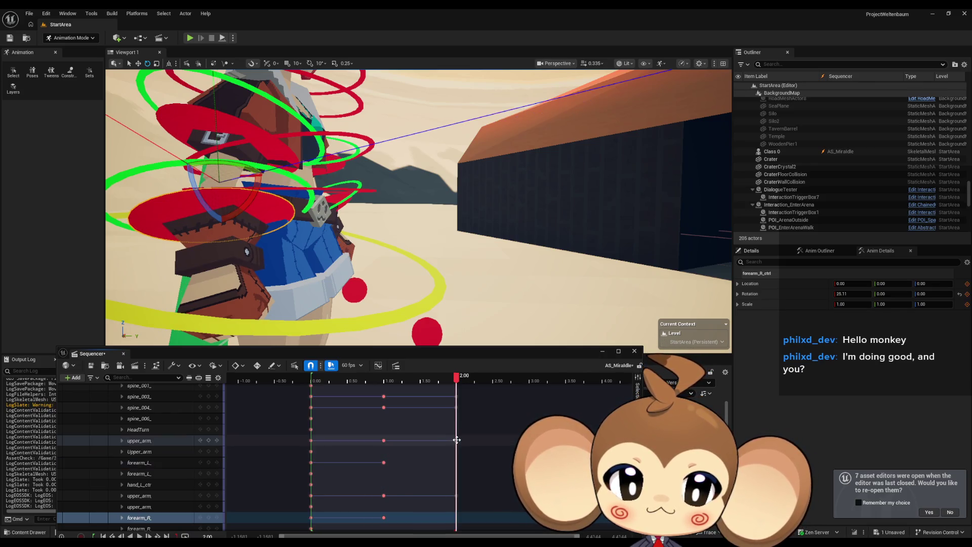
key("space")
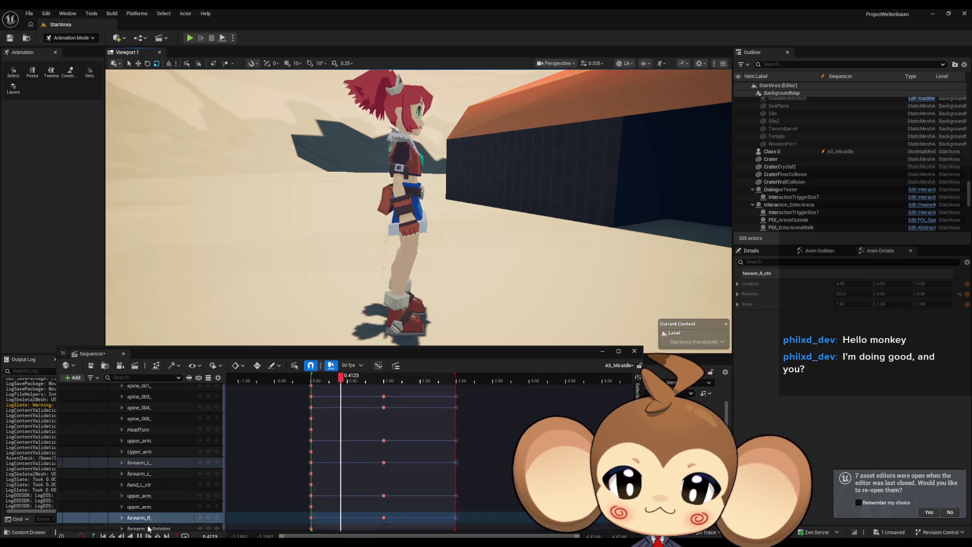
left_click_drag(213, 354, 210, 341)
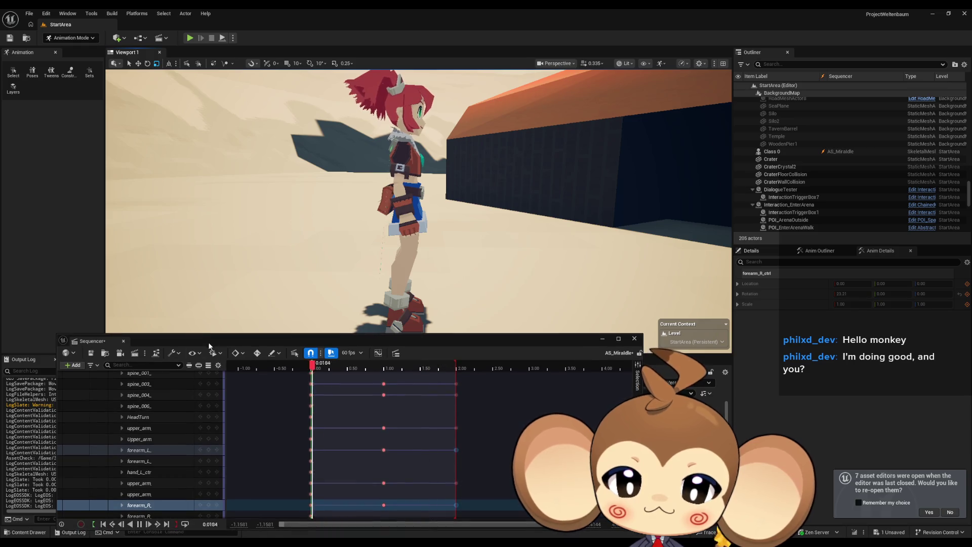
left_click(384, 505)
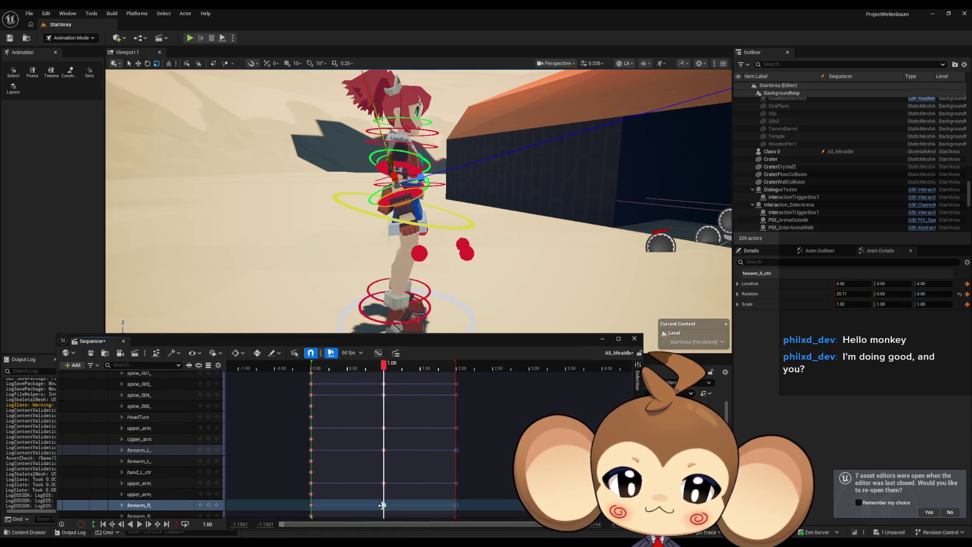
left_click_drag(385, 212, 434, 280)
scroll(434, 280, "up", 6)
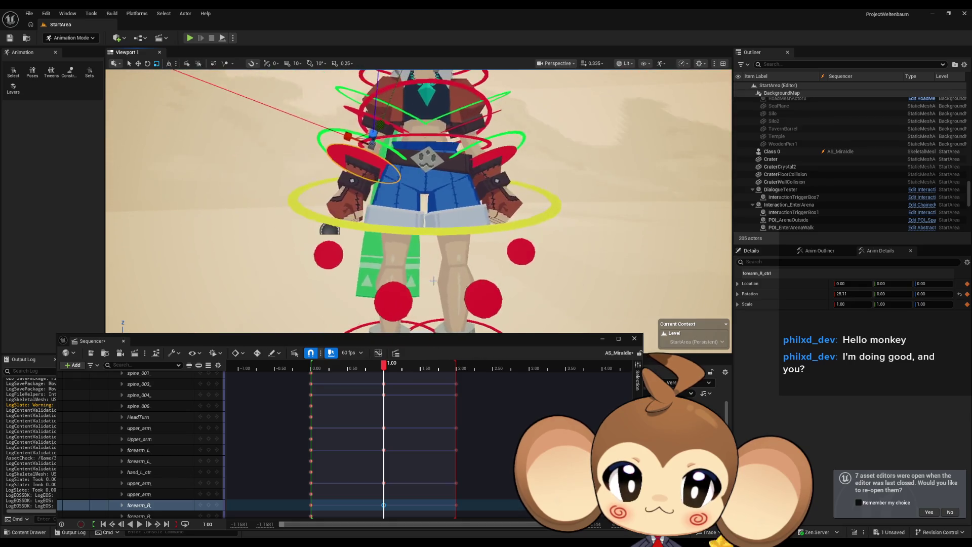
Nudge spine_ctrl to Location Y 0.01, key it at 1.00, then play the sway from the start
left_click(412, 240)
left_click_drag(412, 240, 286, 121)
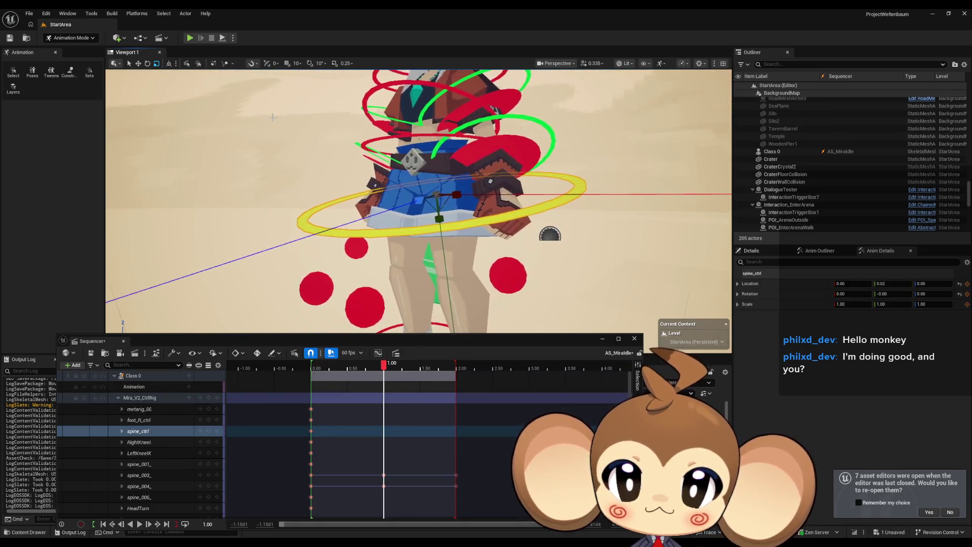
mouse_move(355, 152)
left_mouse_down()
mouse_move(492, 202)
mouse_move(469, 197)
left_mouse_up()
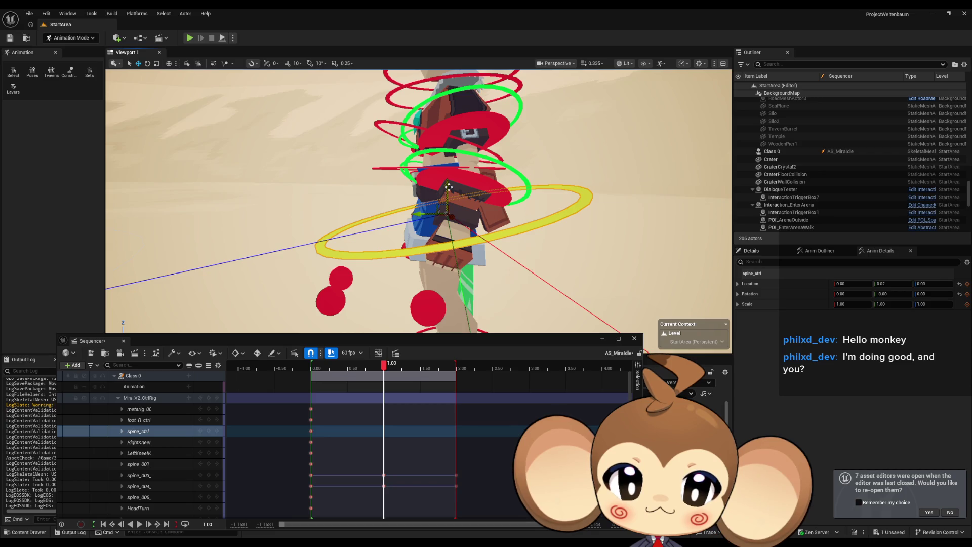
left_click_drag(449, 187, 450, 185)
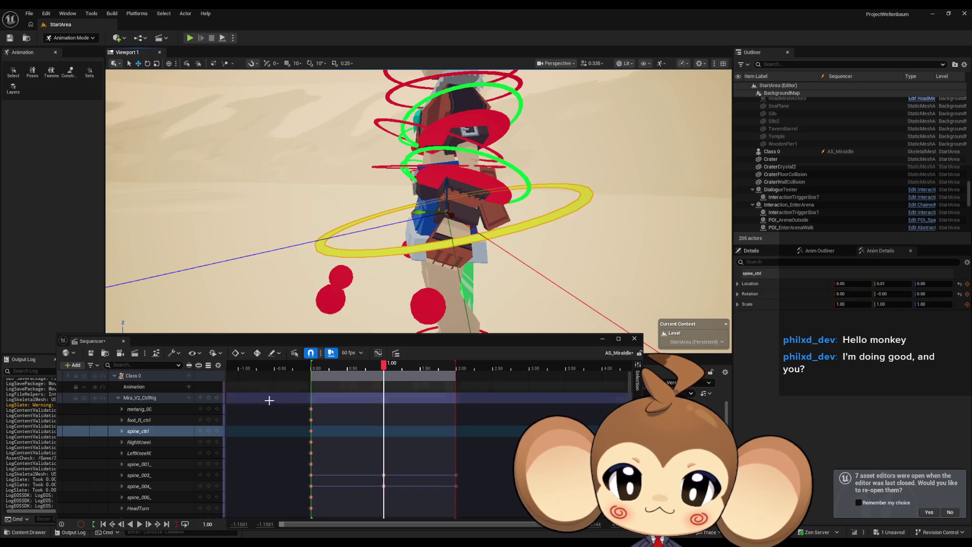
left_click(210, 431)
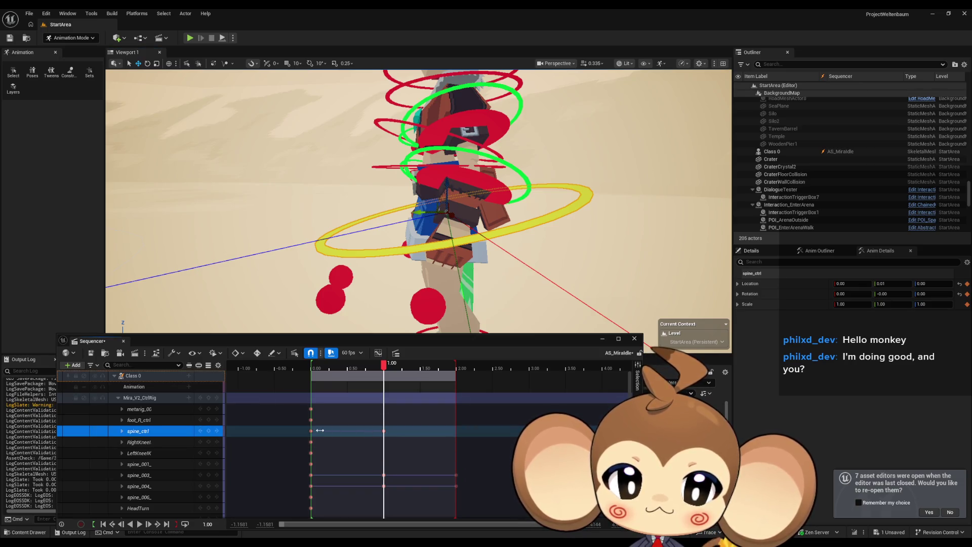
left_click(458, 472)
key("f")
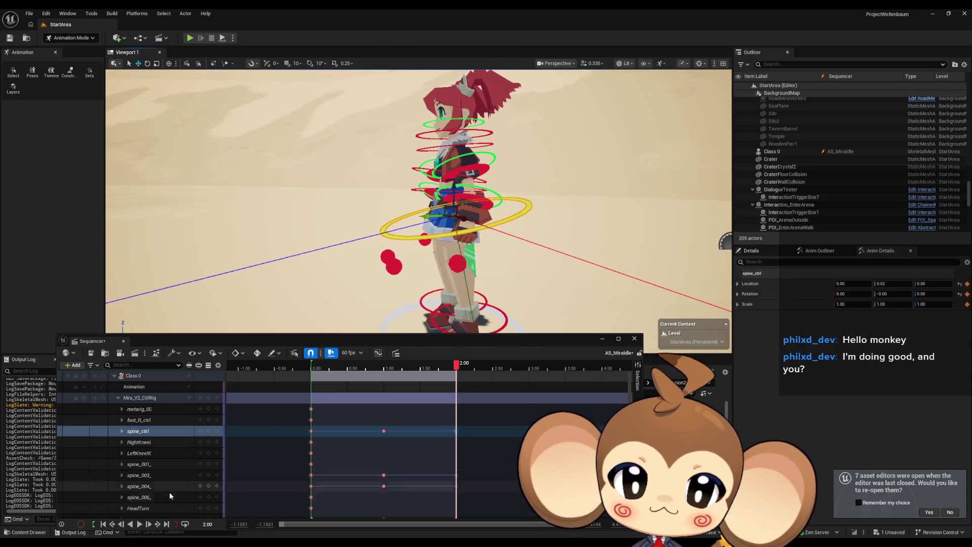
left_click(139, 524)
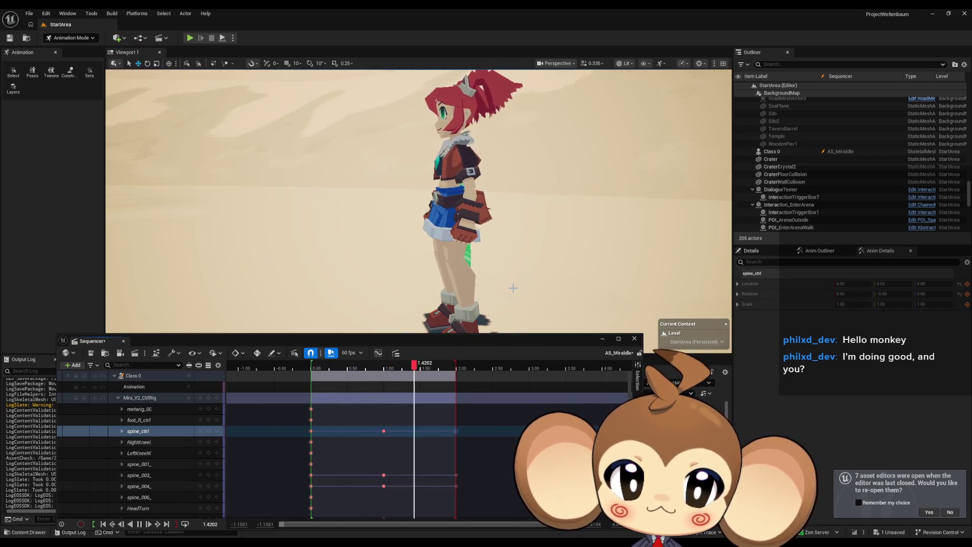
Frame Mira and zoom the viewport out to watch the looping idle sway
key("f")
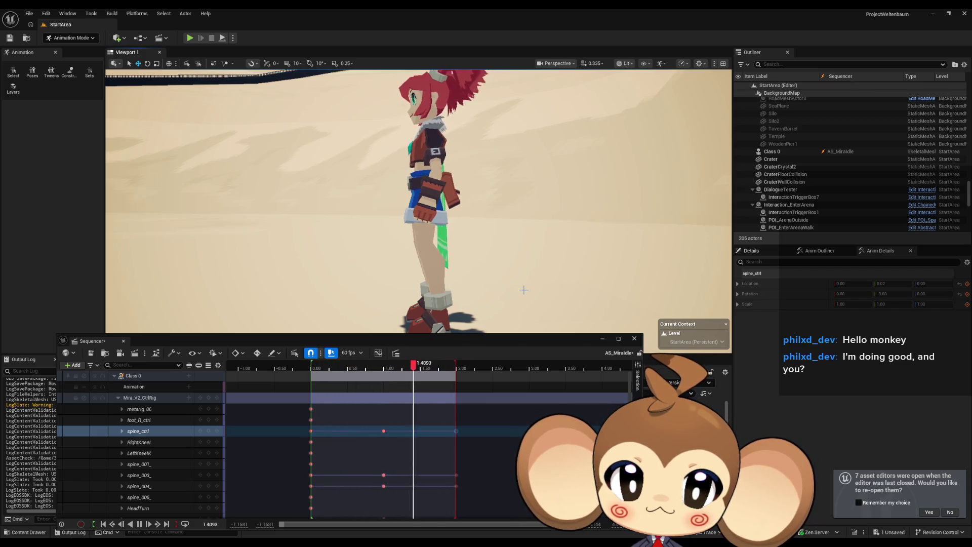
scroll(480, 284, "up", 5)
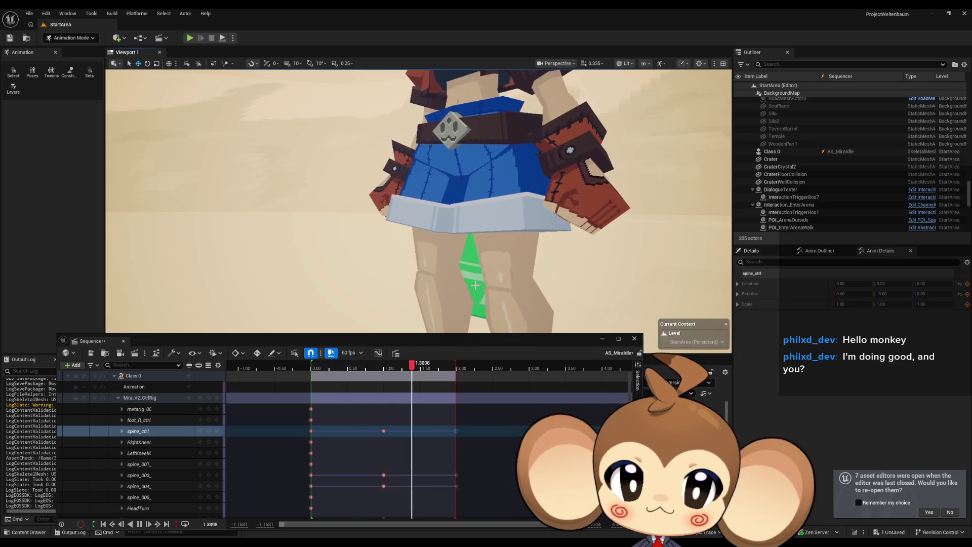
scroll(476, 285, "down", 5)
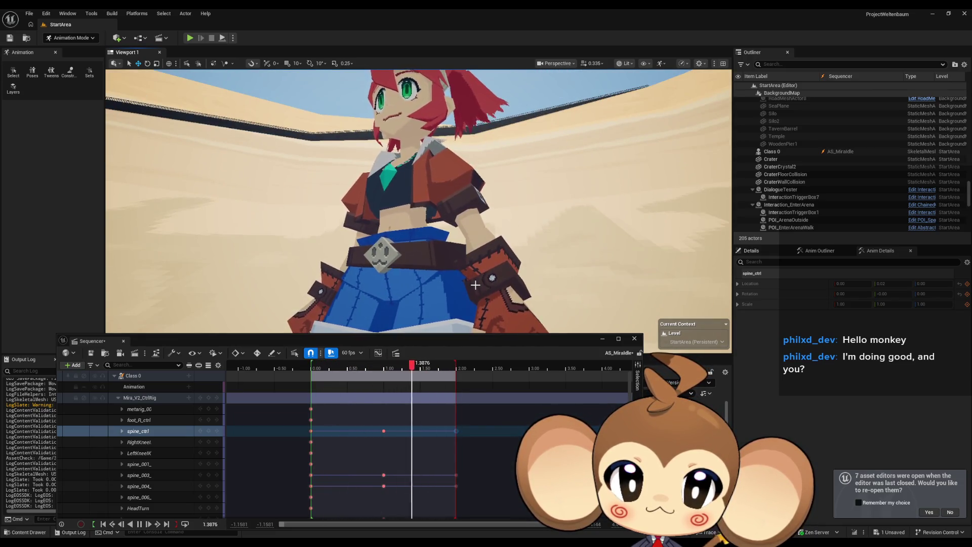
scroll(476, 285, "down", 5)
scroll(476, 285, "down", 3)
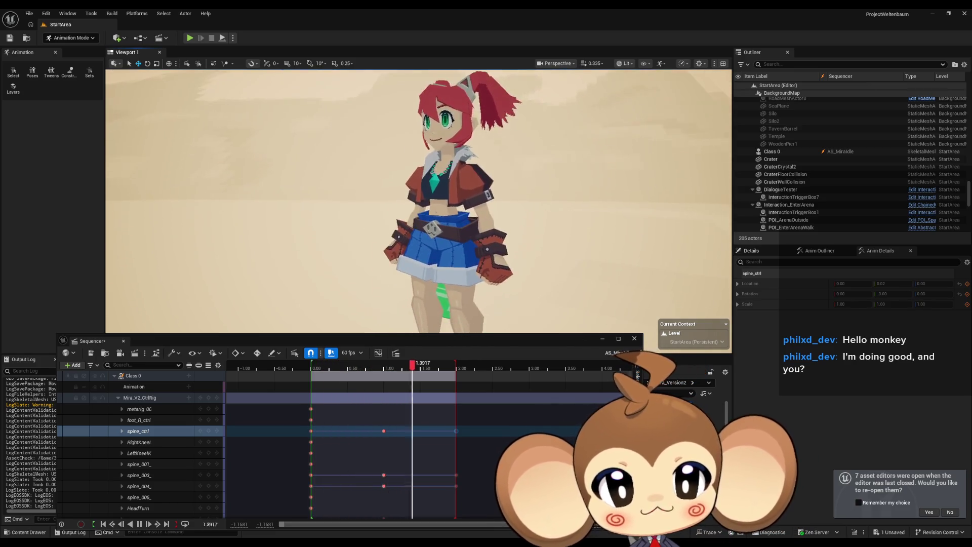
Enter F11 immersive mode, dock the timeline at the bottom, and orbit behind and beside Mira
key("F11")
scroll(475, 285, "down", 2)
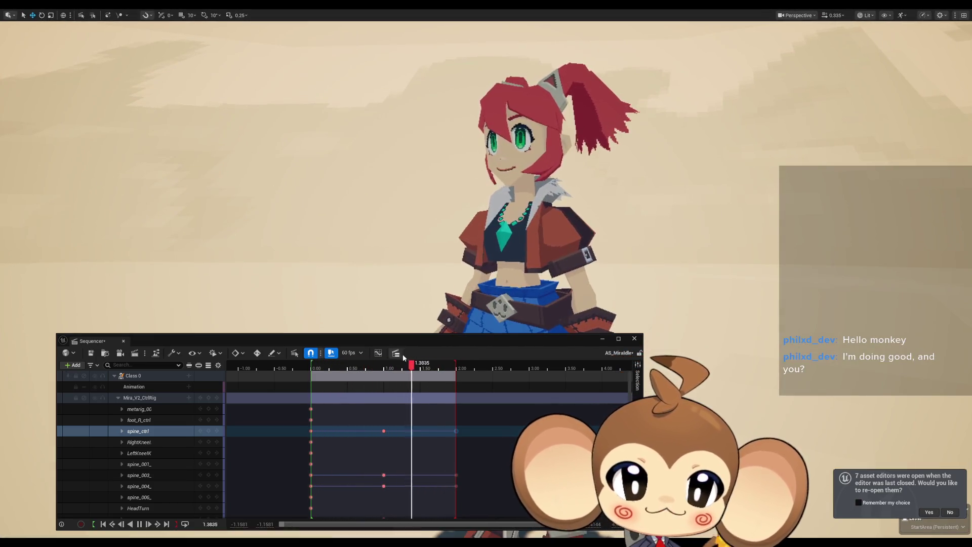
left_click_drag(304, 341, 266, 494)
scroll(622, 363, "down", 1)
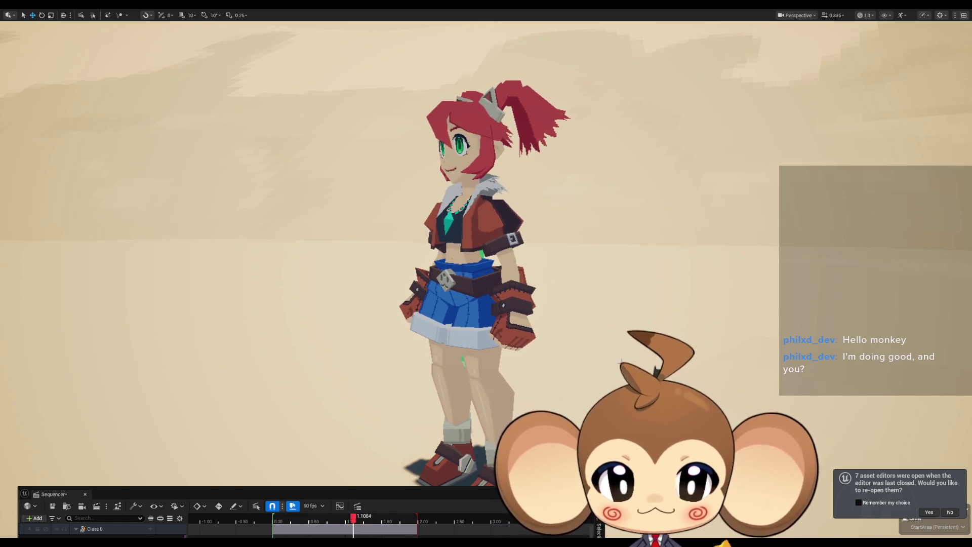
mouse_move(596, 350)
left_mouse_down()
mouse_move(790, 350)
mouse_move(790, 385)
mouse_move(679, 385)
left_mouse_up()
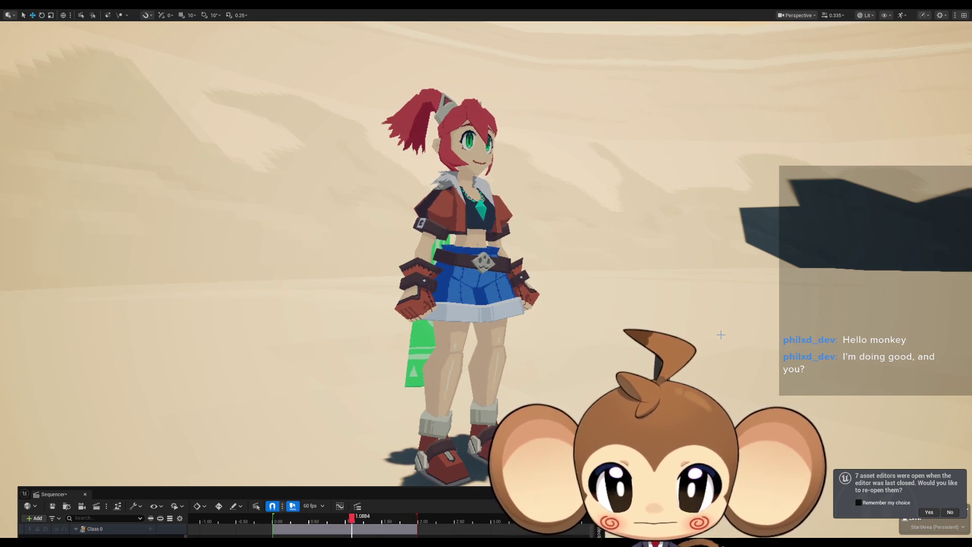
mouse_move(486, 253)
left_mouse_down()
mouse_move(628, 243)
mouse_move(729, 324)
left_mouse_up()
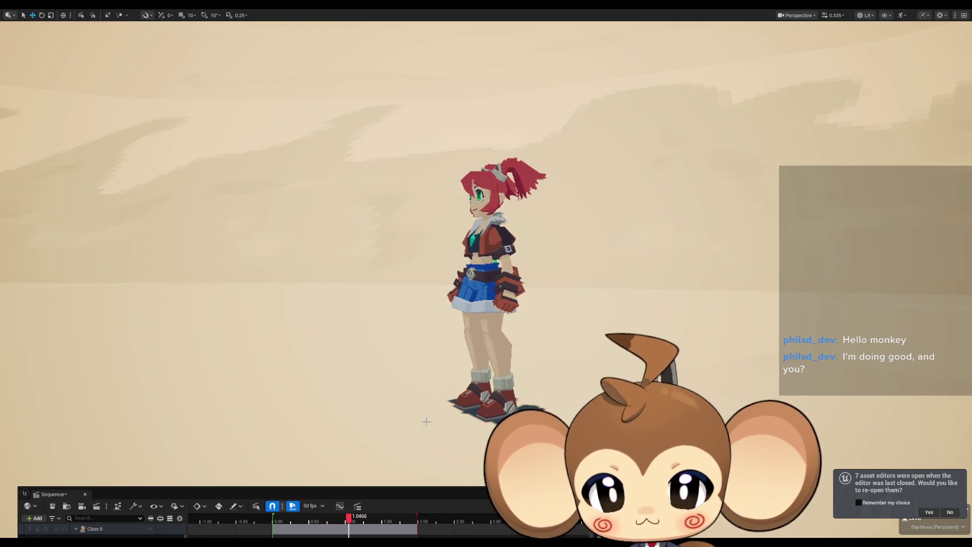
mouse_move(366, 489)
left_mouse_down()
mouse_move(354, 460)
mouse_move(383, 269)
left_mouse_up()
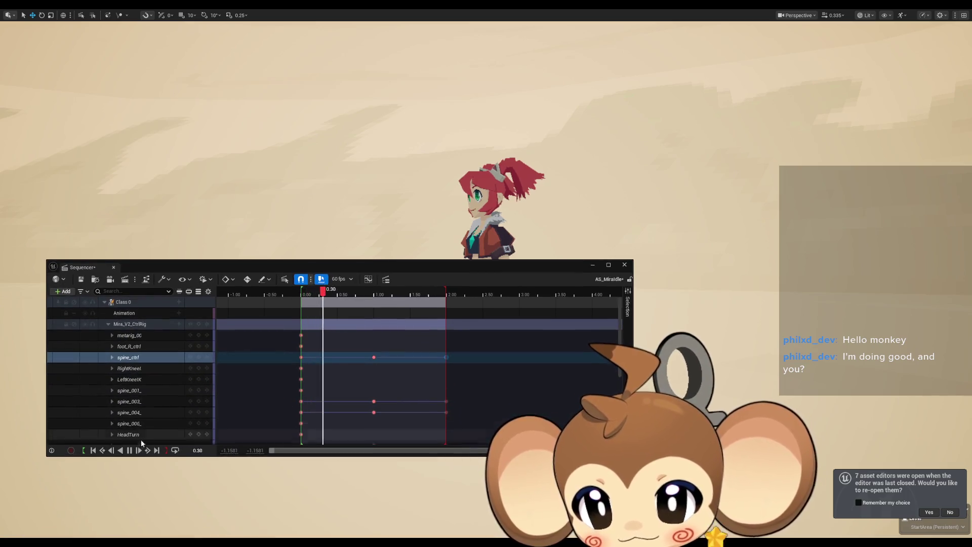
Pause the sway loop, reposition the timeline and view, and leave F11 full-screen mode
left_click(130, 450)
left_click_drag(488, 266, 464, 498)
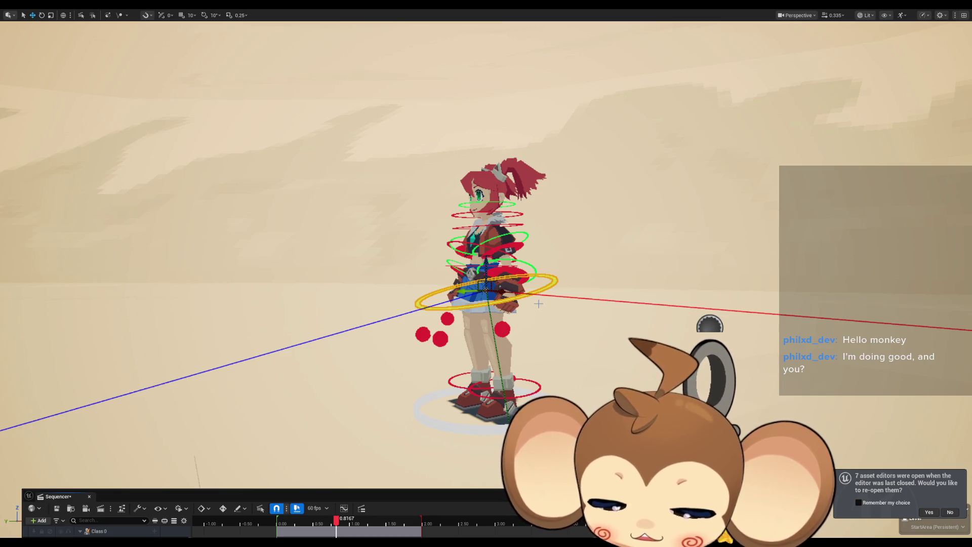
mouse_move(540, 298)
left_mouse_down()
mouse_move(405, 292)
mouse_move(557, 295)
left_mouse_up()
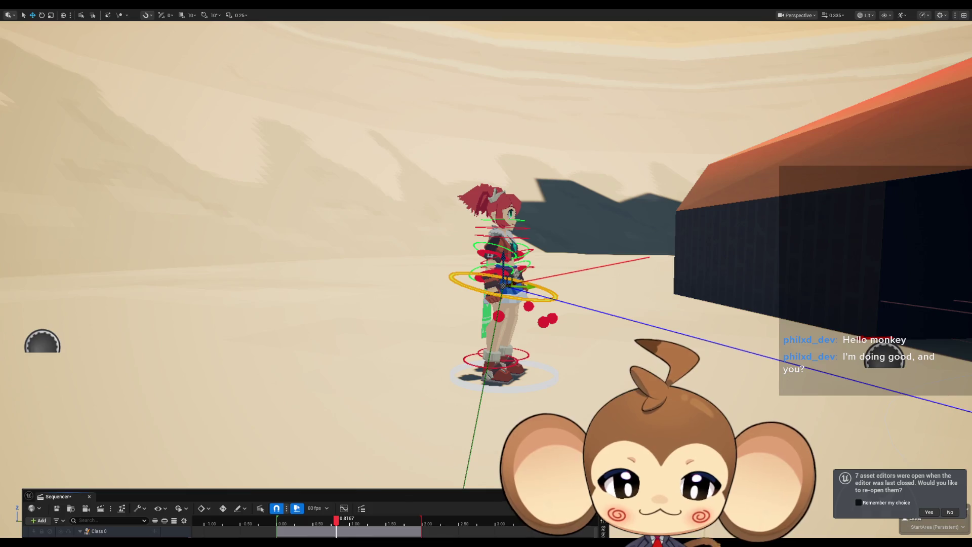
left_click_drag(253, 496, 293, 339)
key("F11")
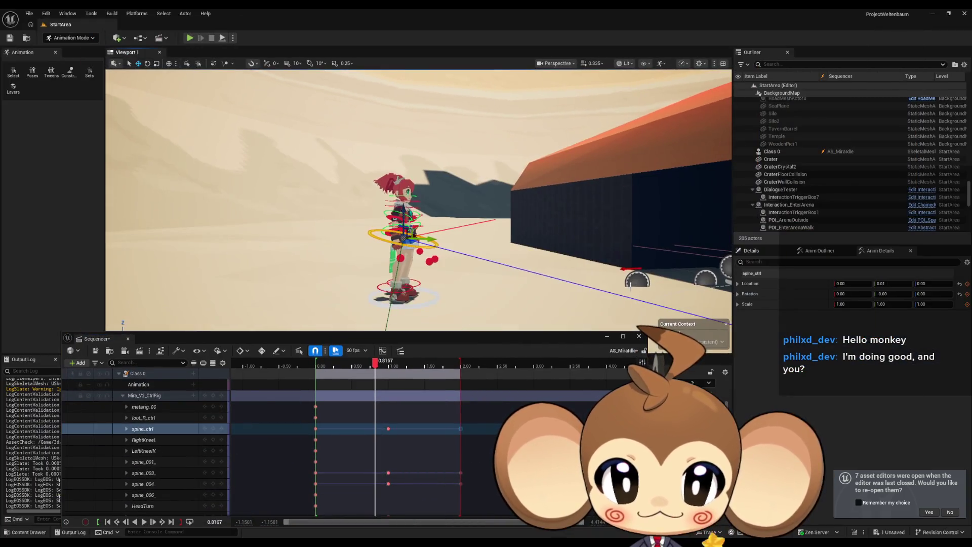
Browse to Content > Sequences > StartArea and save AS_MiraIdle with Ctrl+S
left_click_drag(546, 341, 542, 157)
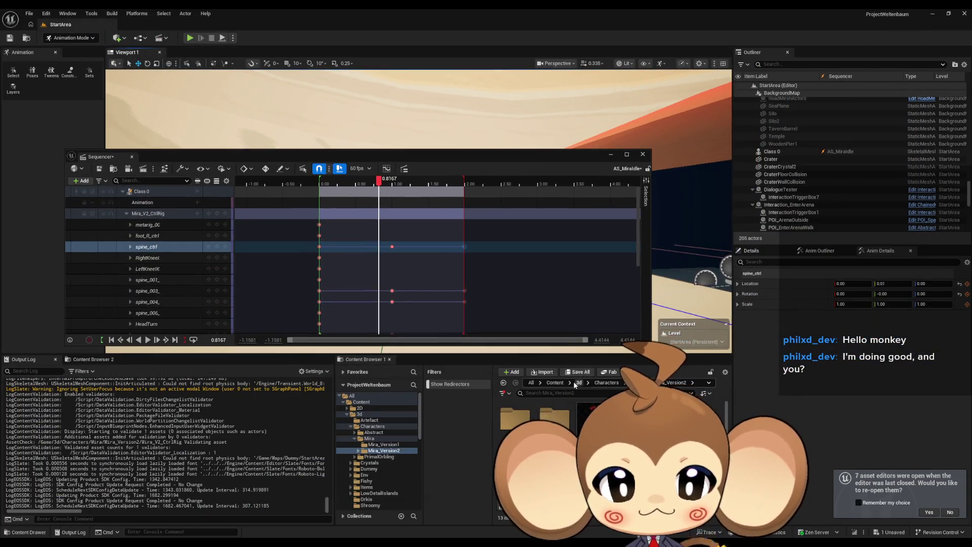
left_click(361, 402)
left_click(368, 452)
left_click(371, 464)
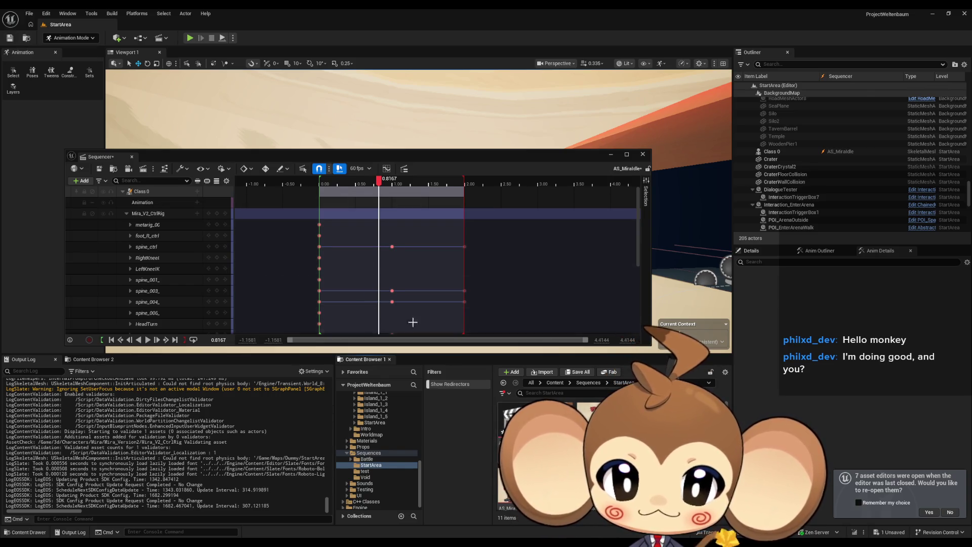
key("ctrl+s")
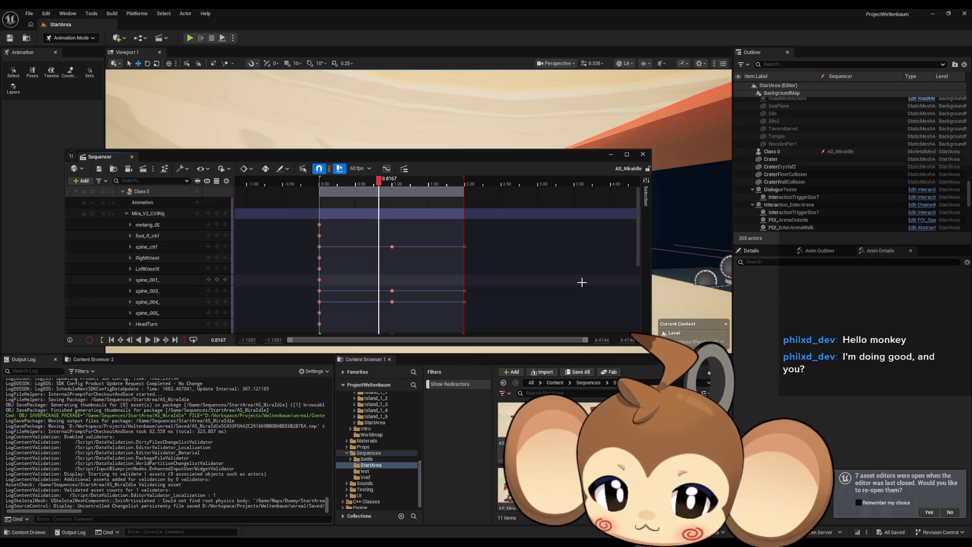
left_click(611, 154)
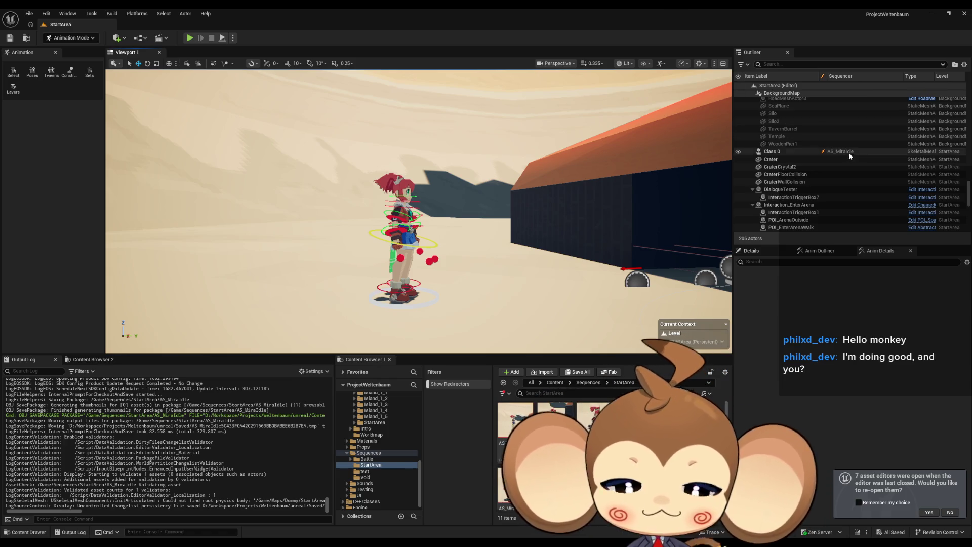
Orbit and zoom in on Mira, then reopen the AS_MiraIdle sequence
left_click_drag(487, 233, 400, 238)
scroll(527, 235, "up", 5)
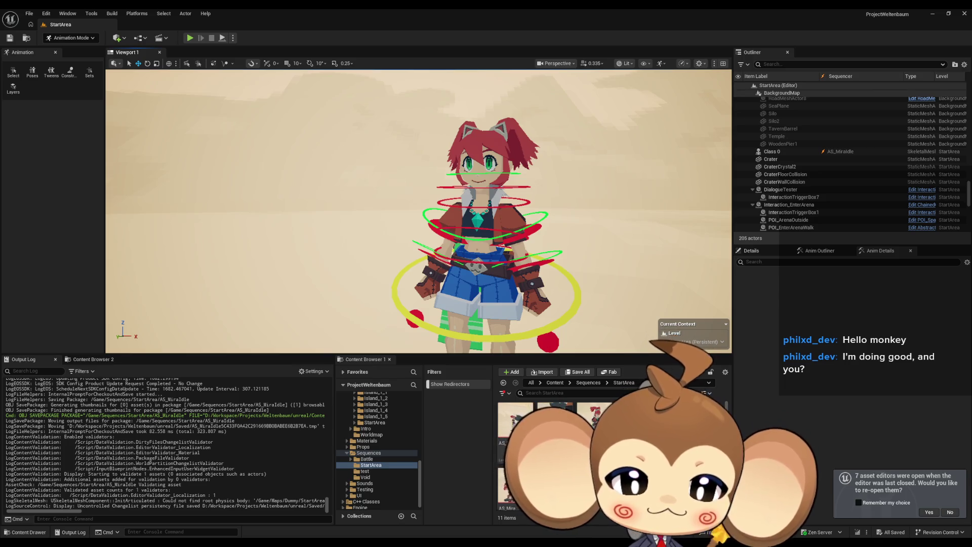
double_click(515, 420)
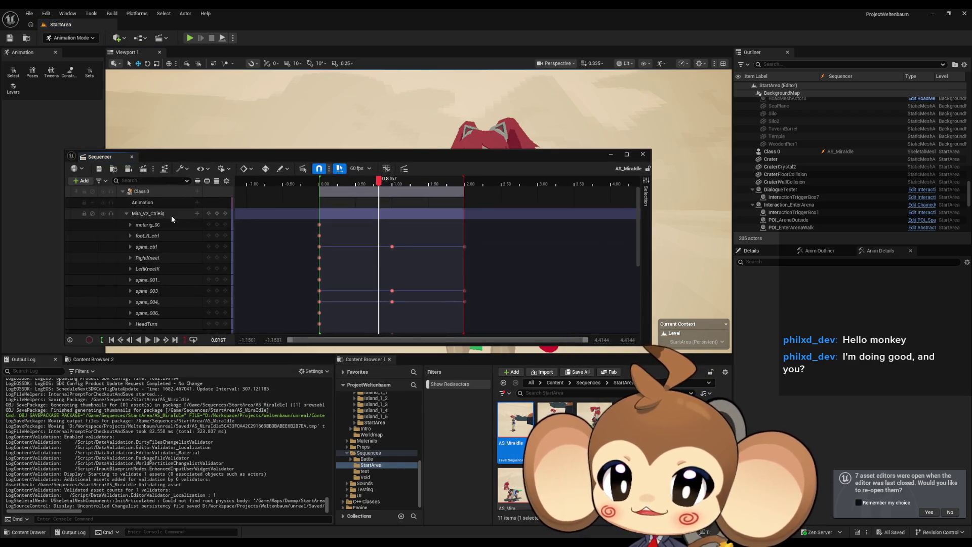
Collapse the Mira_V2_CtrlRig track, rewind playback, and close AS_MiraIdle
left_click(126, 214)
key("Up")
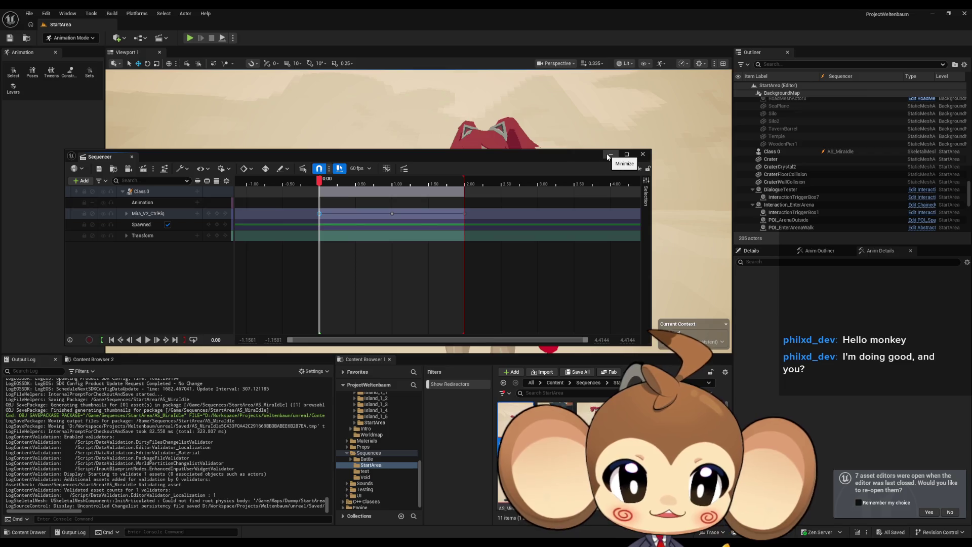
left_click(642, 154)
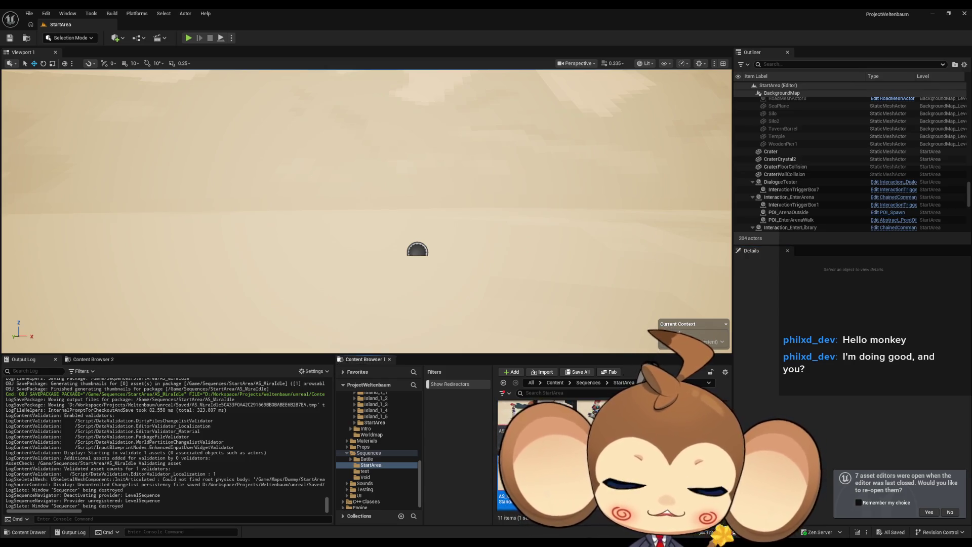
Duplicate AS_MiraStandingUp as AS_MiraStandingUp_Backup and Save All changed assets
key("ctrl+d")
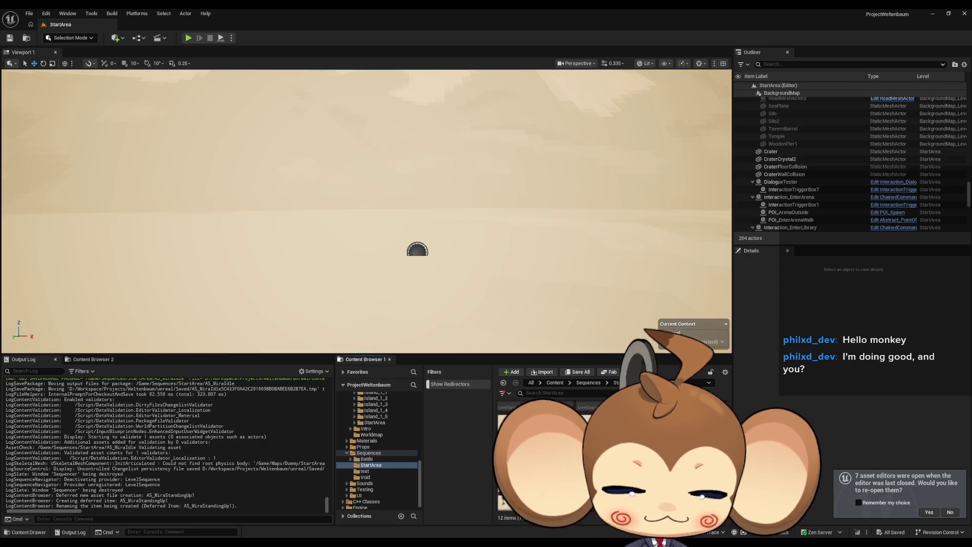
key("Return")
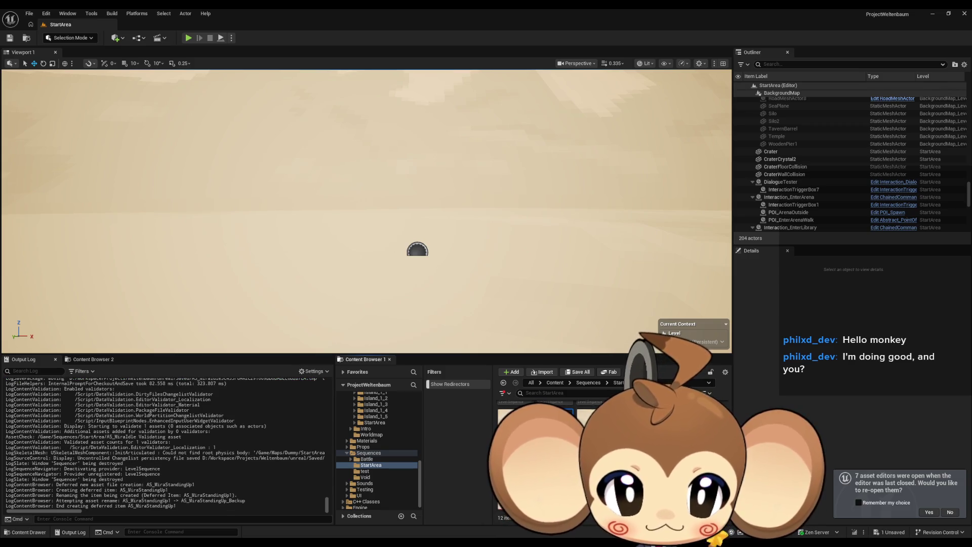
left_click(29, 13)
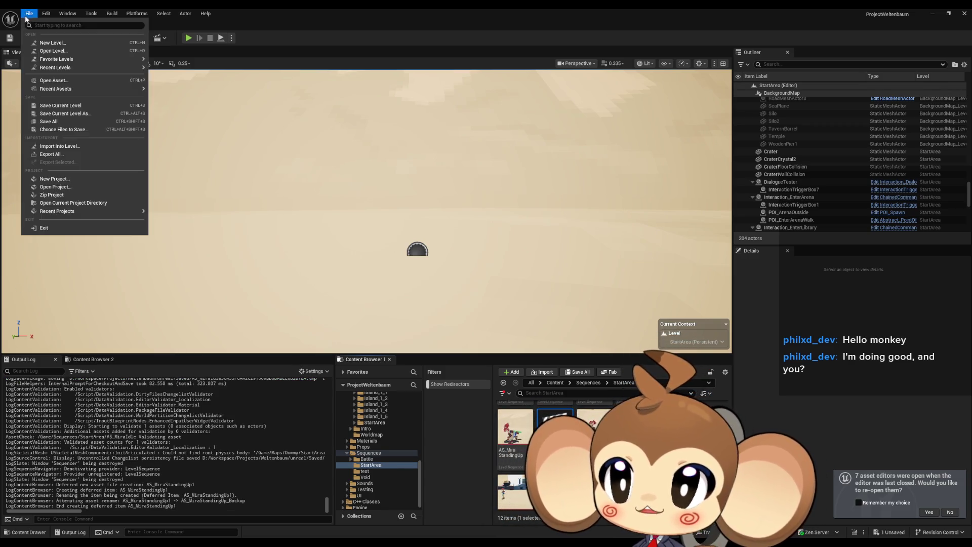
left_click(38, 121)
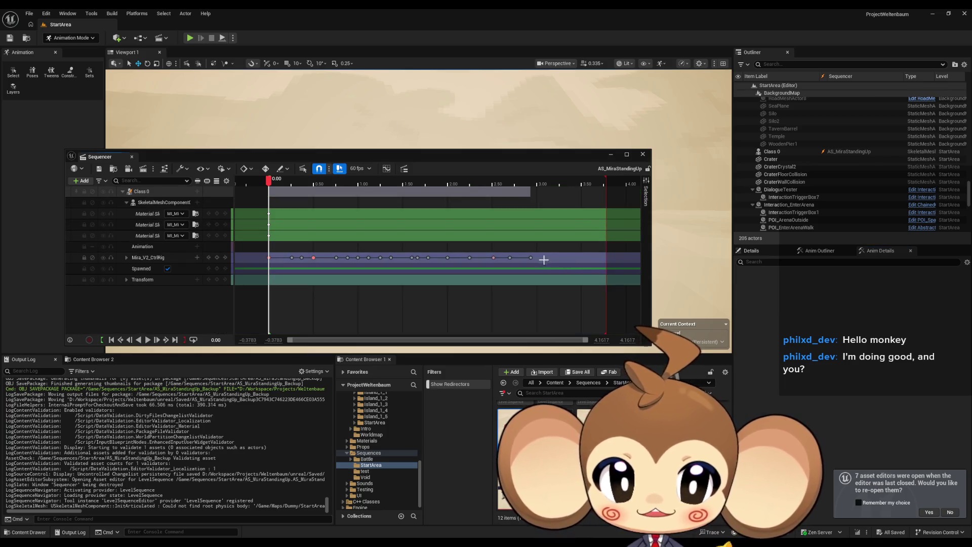
Set a rig key on Mira_V2_CtrlRig at 2.9333 and frame Mira in the viewport
left_click(532, 258)
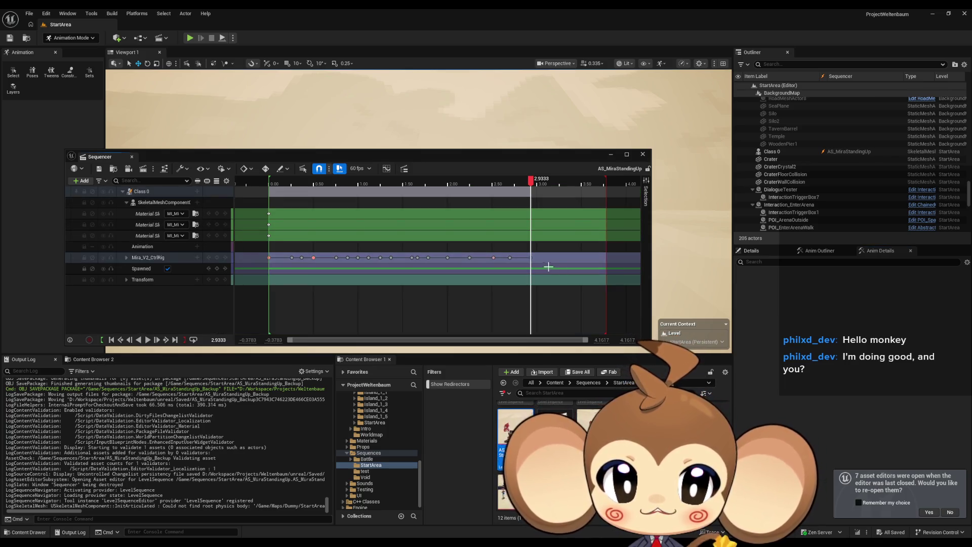
key("Return")
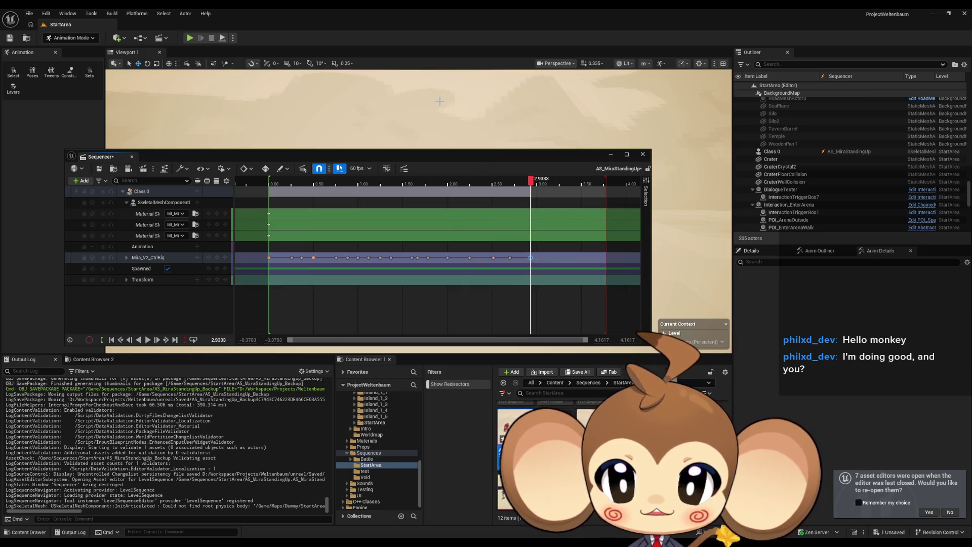
left_click_drag(355, 157, 376, 314)
key("f")
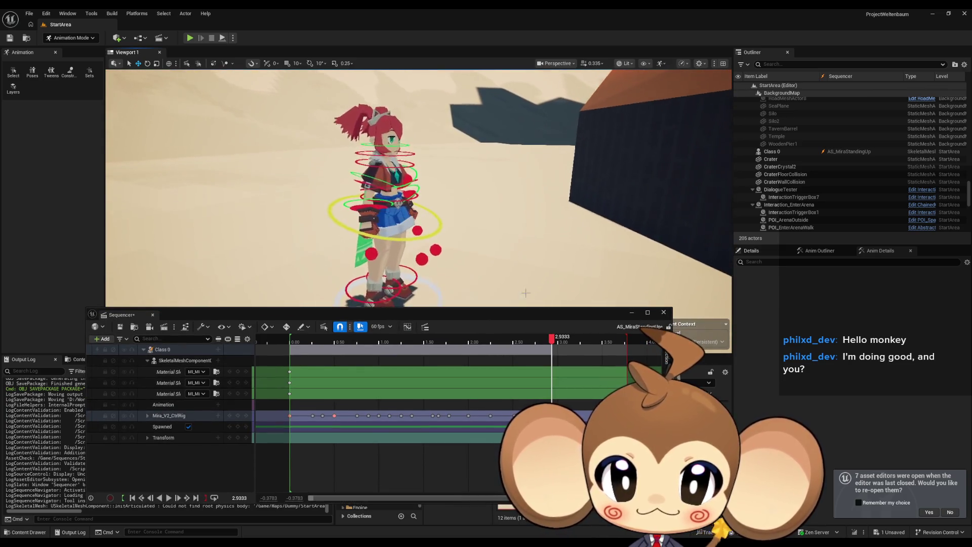
Play the stand-up, scrub from about 1.57 to 2.68, then close the sequence
key("space")
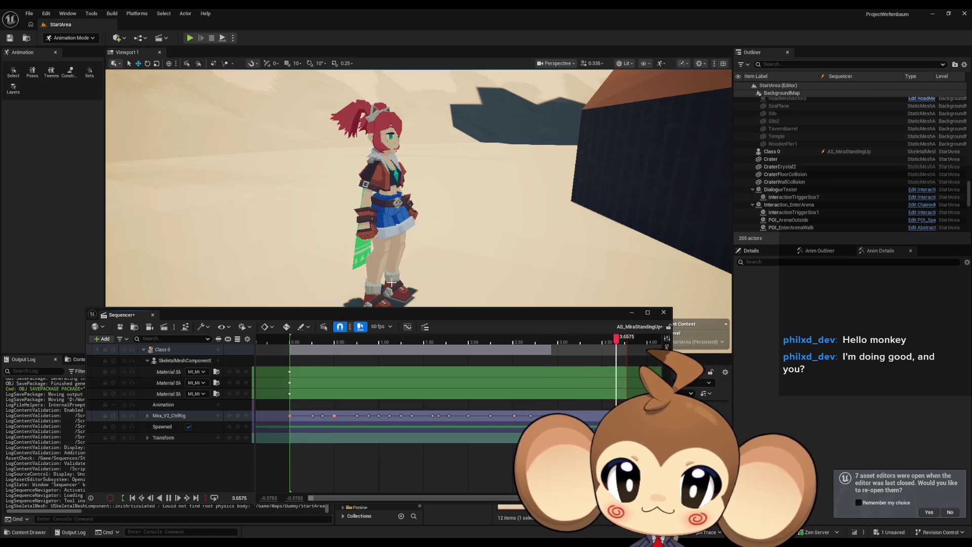
scroll(544, 258, "down", 3)
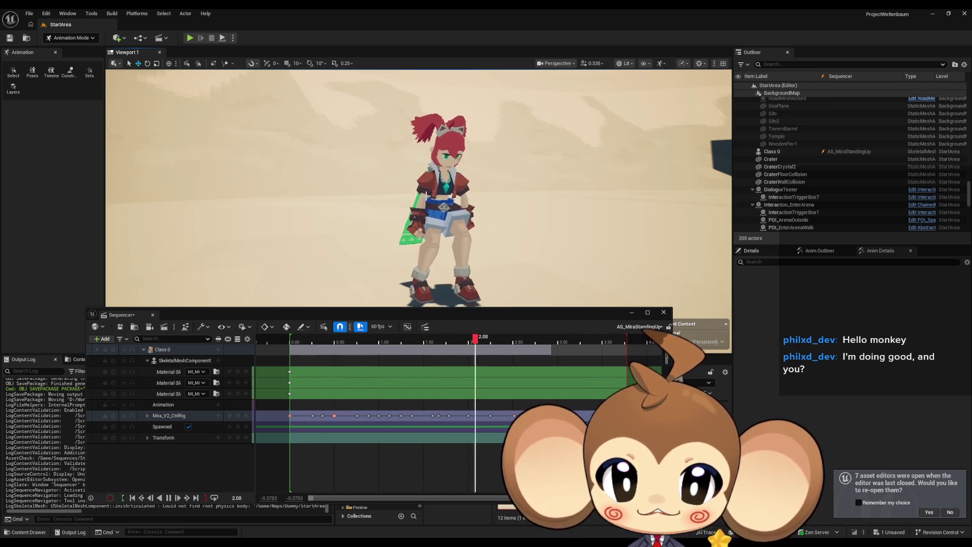
left_click(167, 497)
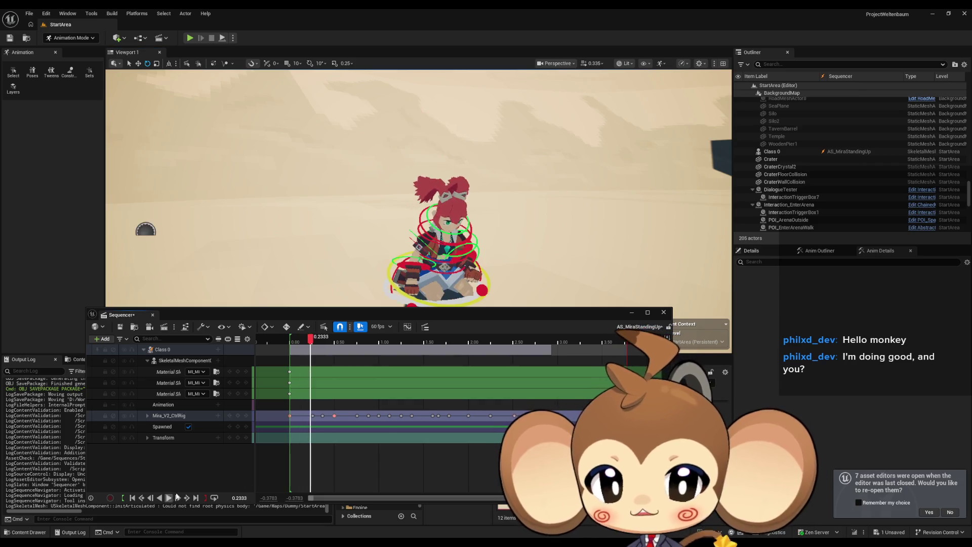
left_click(429, 339)
mouse_move(433, 349)
left_mouse_down()
mouse_move(530, 353)
mouse_move(425, 353)
mouse_move(557, 356)
left_mouse_up()
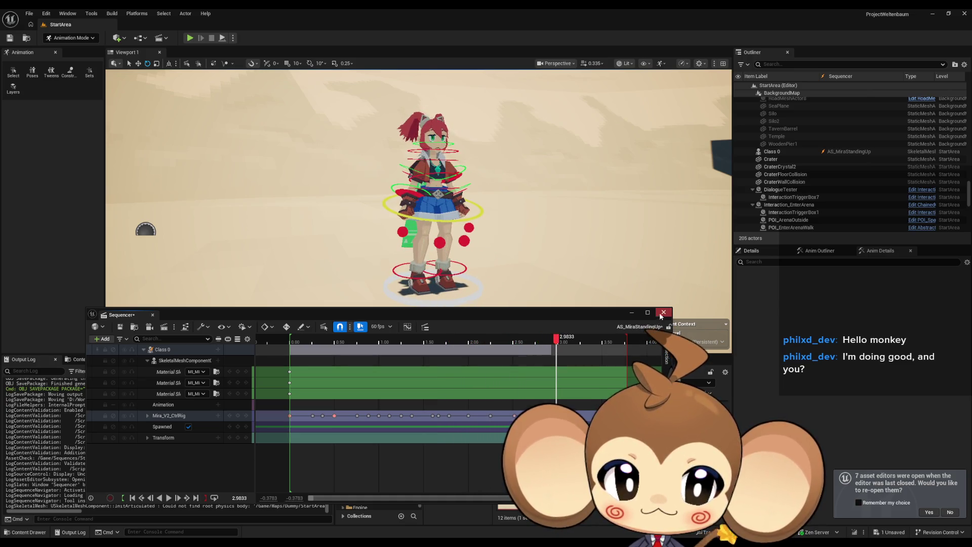
key("shift+1")
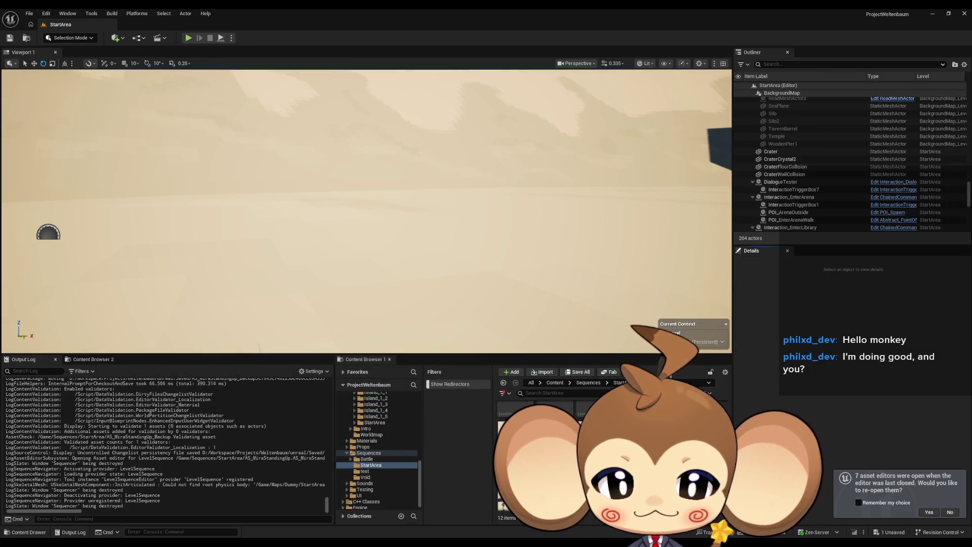
Compare final standing poses at 2.9333, scrubbing AS_MiraStandingUp's stand-up before closing it
left_click(551, 339)
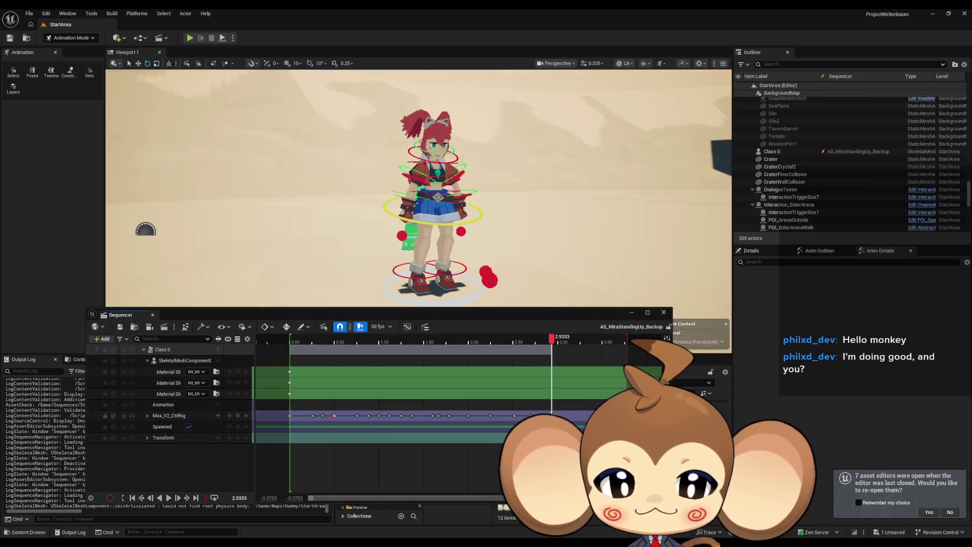
left_click(664, 312)
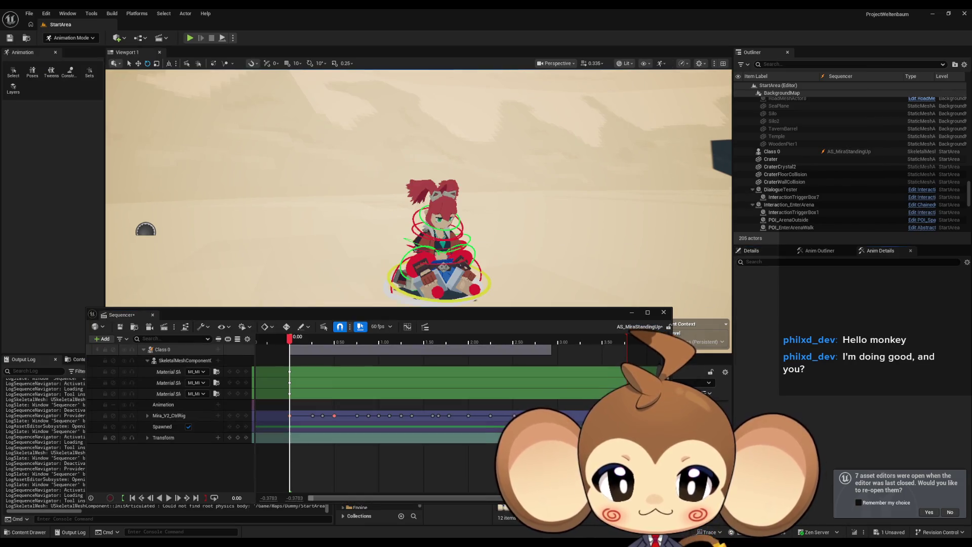
left_click(551, 338)
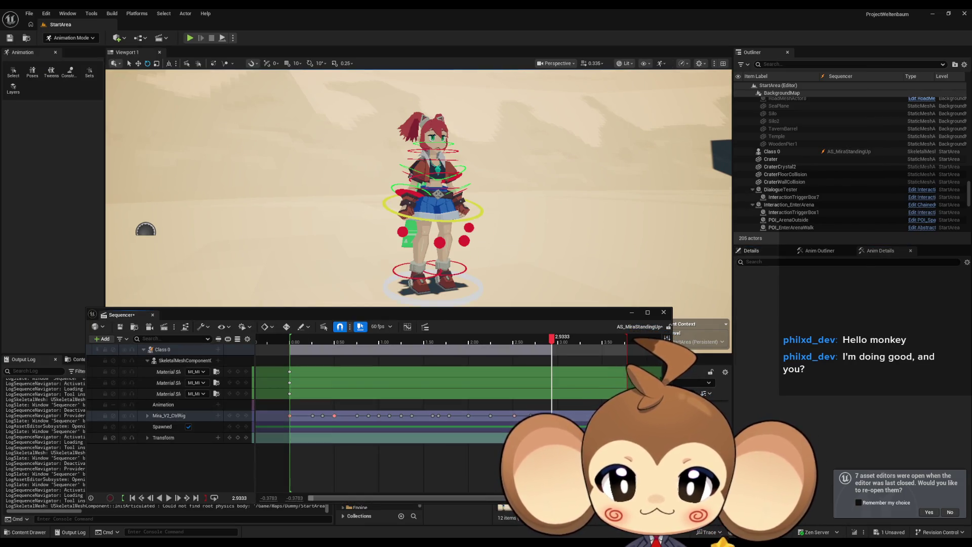
left_click(544, 343)
mouse_move(545, 342)
left_mouse_down()
mouse_move(380, 343)
mouse_move(613, 347)
mouse_move(419, 347)
mouse_move(527, 342)
left_mouse_up()
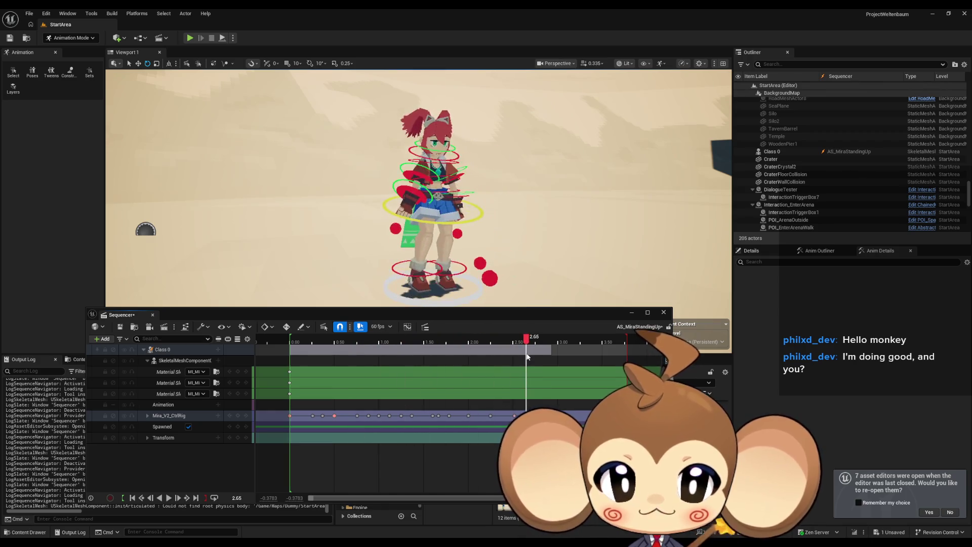
left_click(664, 312)
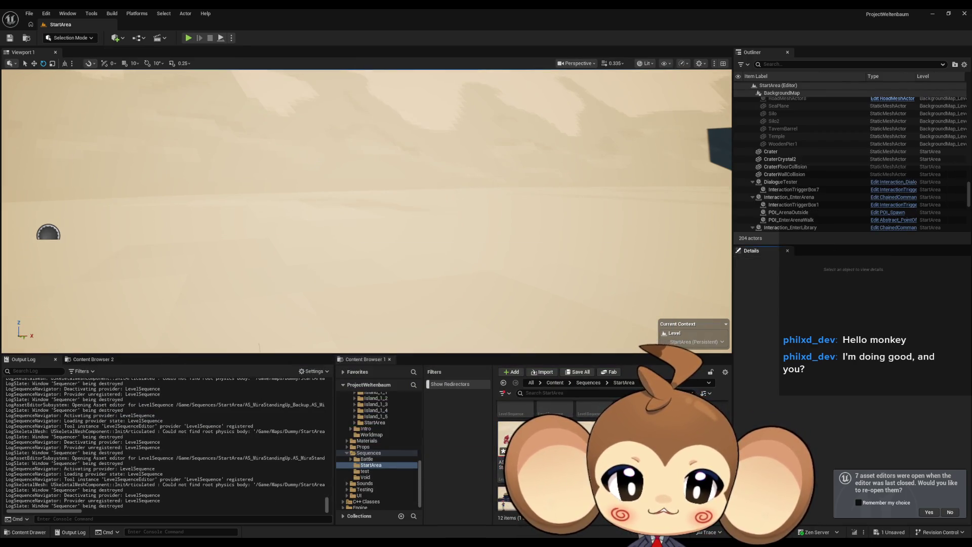
Open AS_MiraStandingUp_Backup and scrub its stand-up from near the start to about 2.0
double_click(512, 440)
left_click(305, 342)
mouse_move(305, 342)
left_mouse_down()
mouse_move(582, 340)
mouse_move(407, 344)
left_mouse_up()
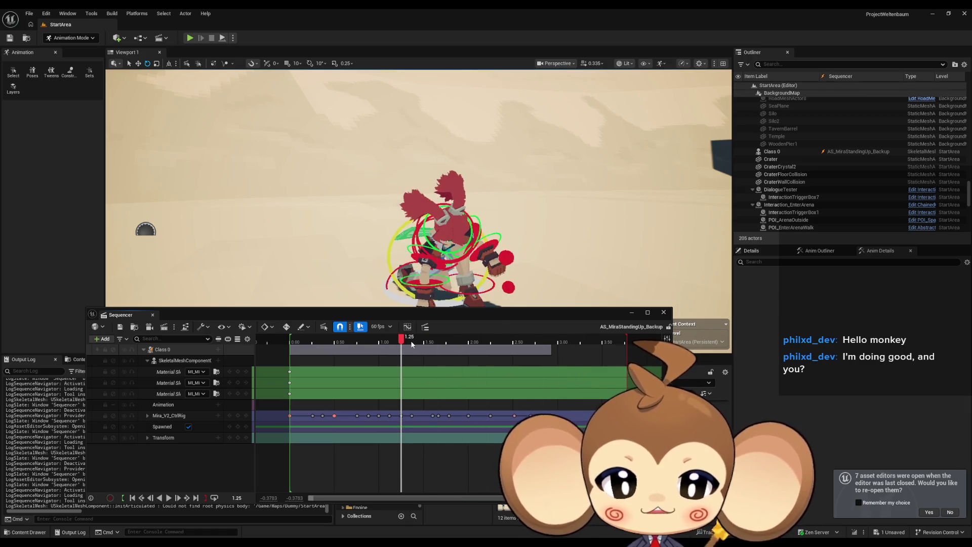
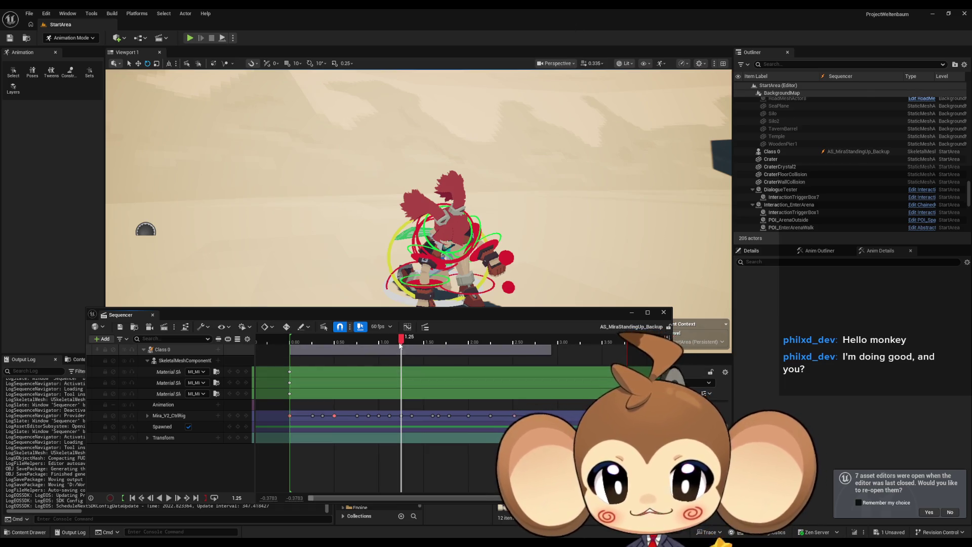
Preview the pose at 1.85 and select the control-rig keys, then swap the backup sequence for AS_MiraStandingUp
mouse_move(401, 339)
left_mouse_down()
mouse_move(458, 351)
mouse_move(588, 353)
mouse_move(320, 359)
left_mouse_up()
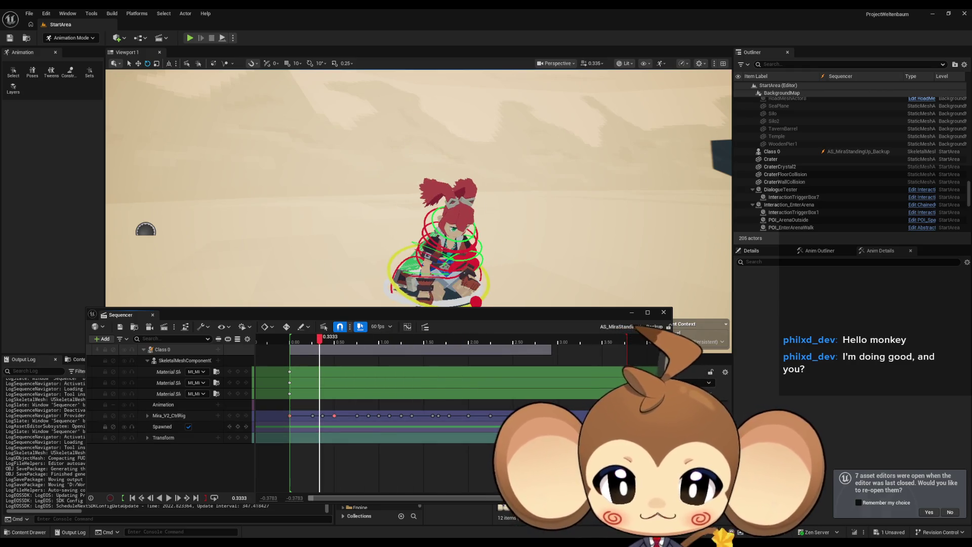
left_click_drag(526, 434, 269, 413)
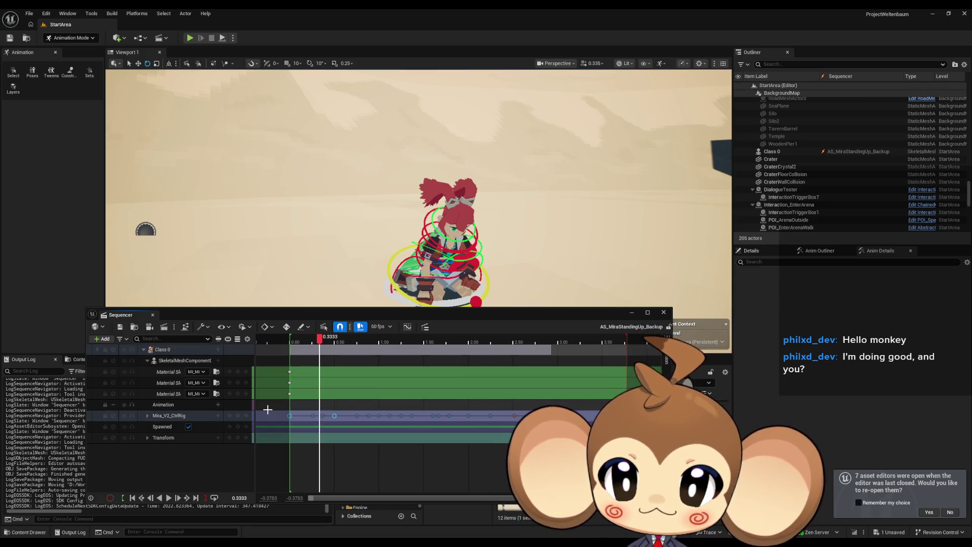
left_click(663, 314)
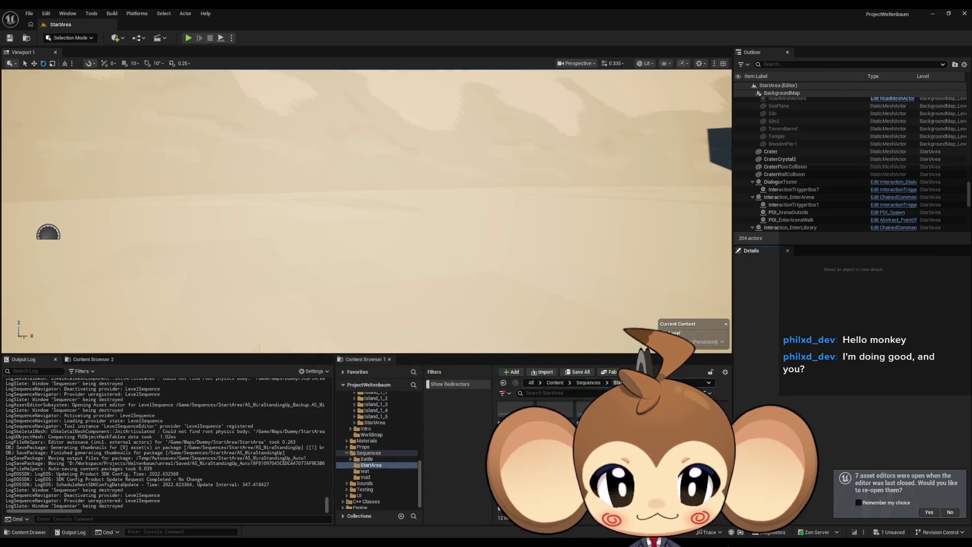
double_click(511, 428)
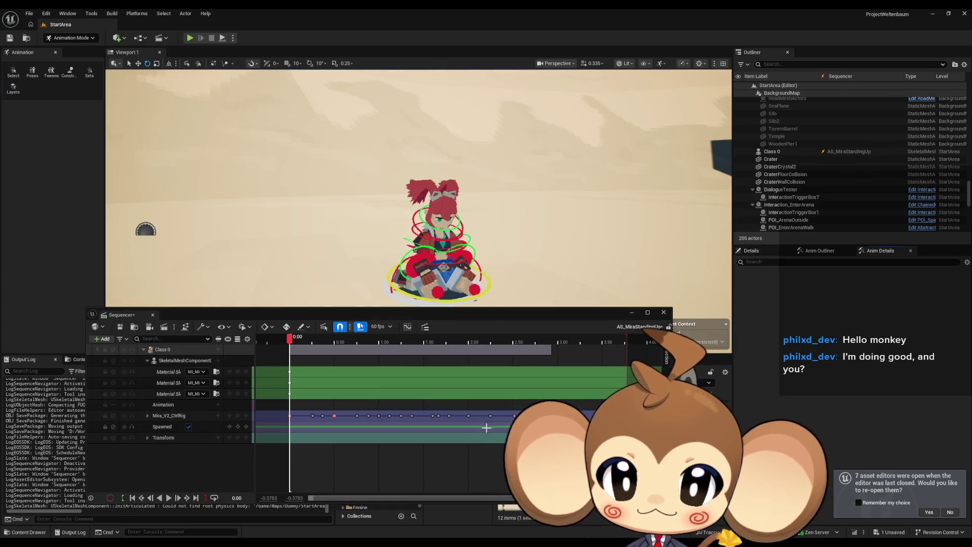
Reselect the control-rig keys, play AS_MiraStandingUp through, then save and close it
left_click_drag(414, 419, 407, 436)
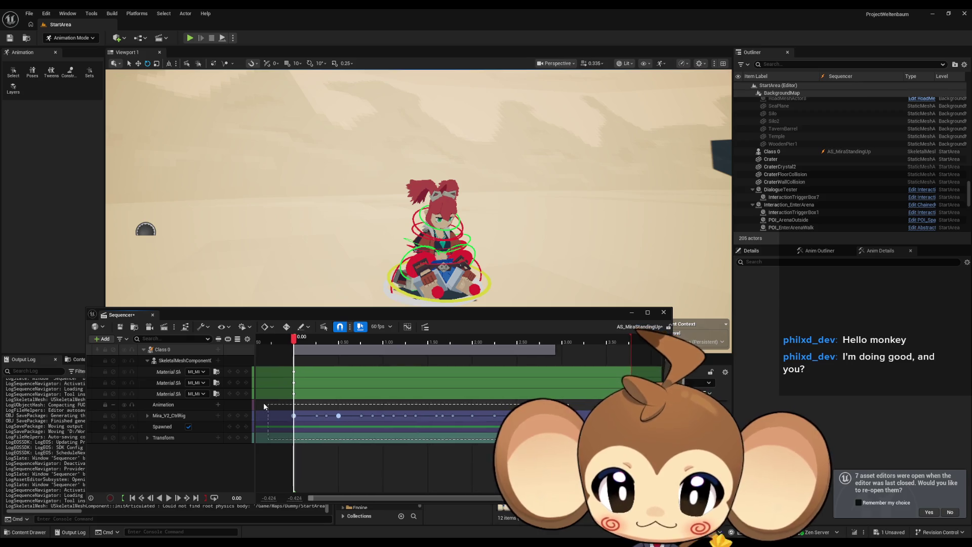
left_click(407, 436)
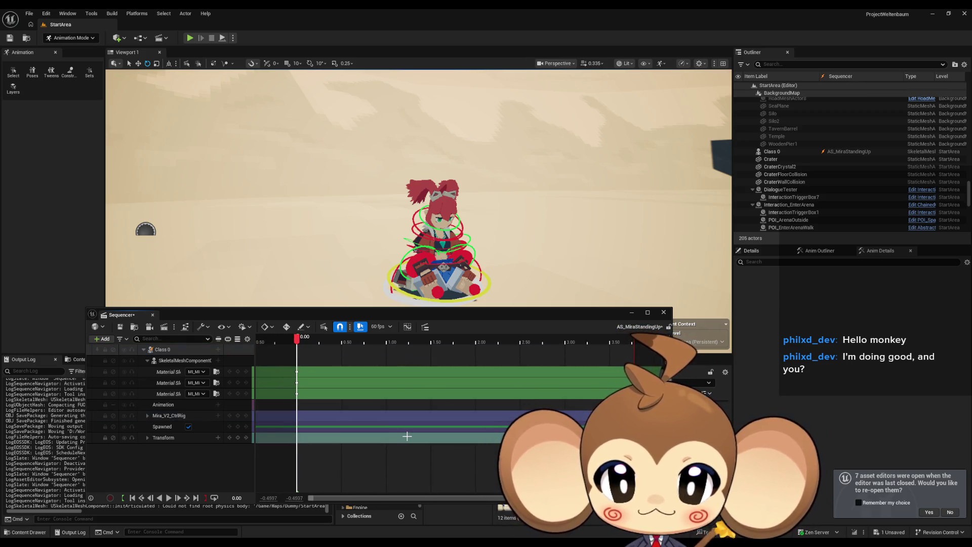
left_click(317, 416)
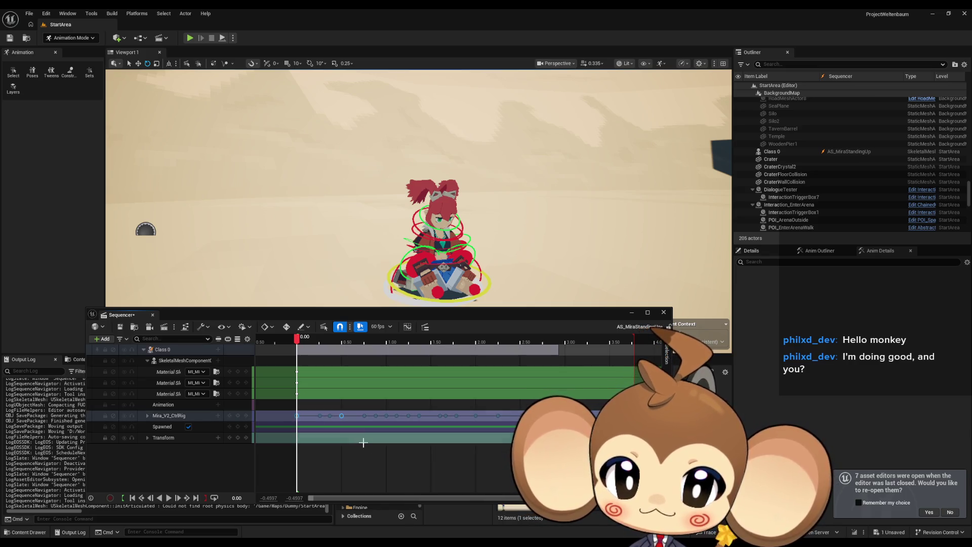
key("space")
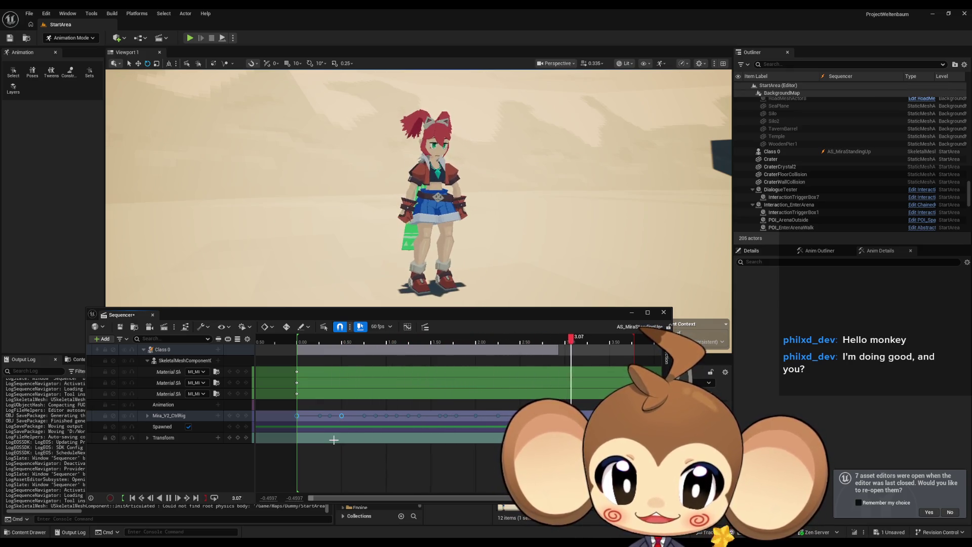
key("space")
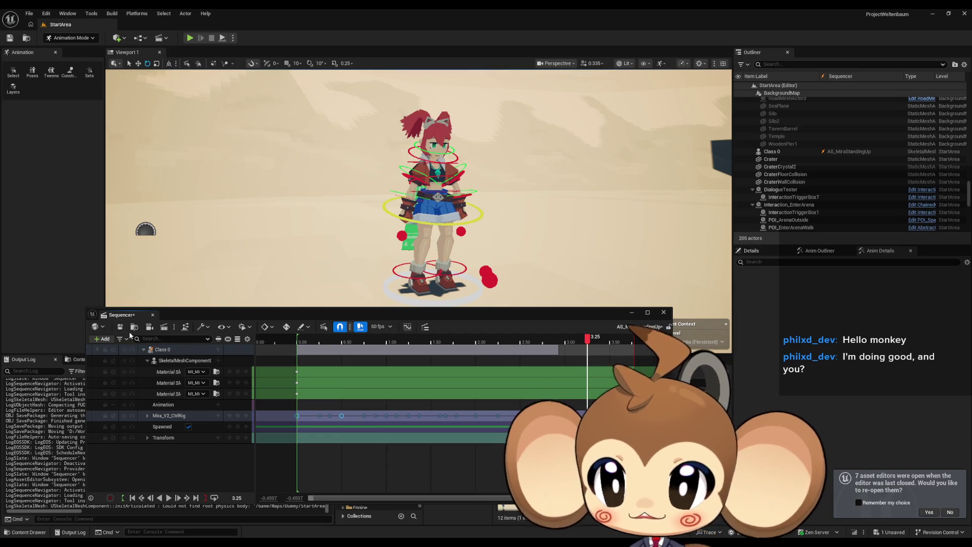
left_click(121, 329)
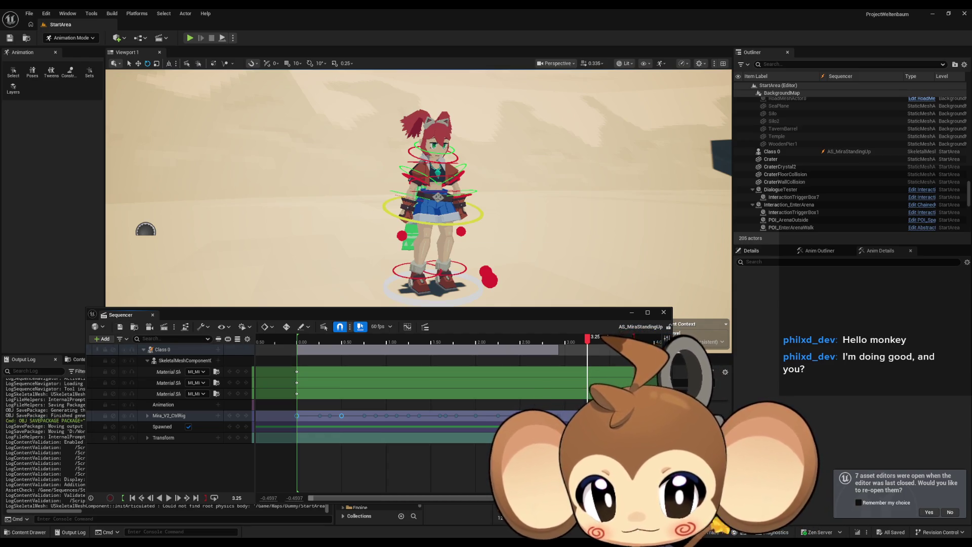
left_click(664, 313)
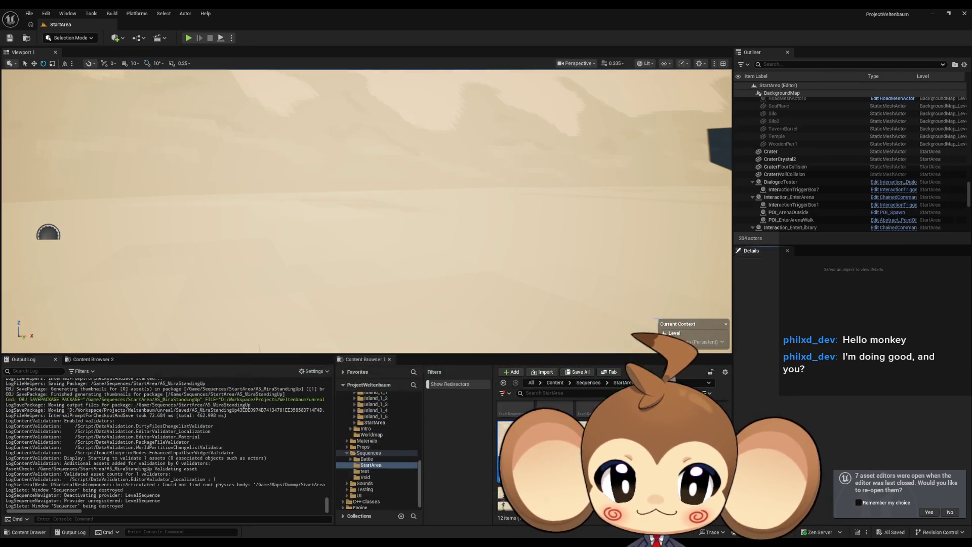
Glance at AS_MiraIdle, reopen AS_MiraStandingUp, paste a pose key and return to 2.75
double_click(515, 412)
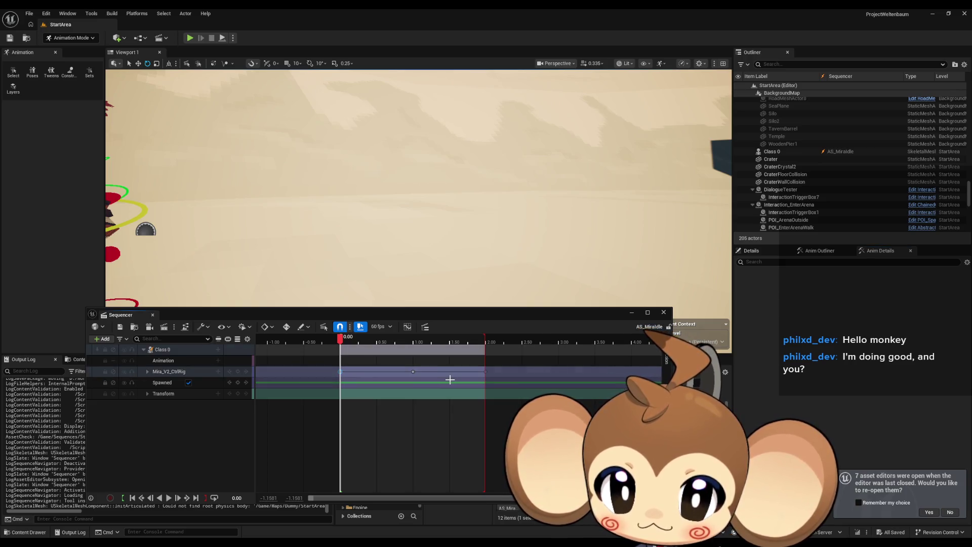
left_click(664, 314)
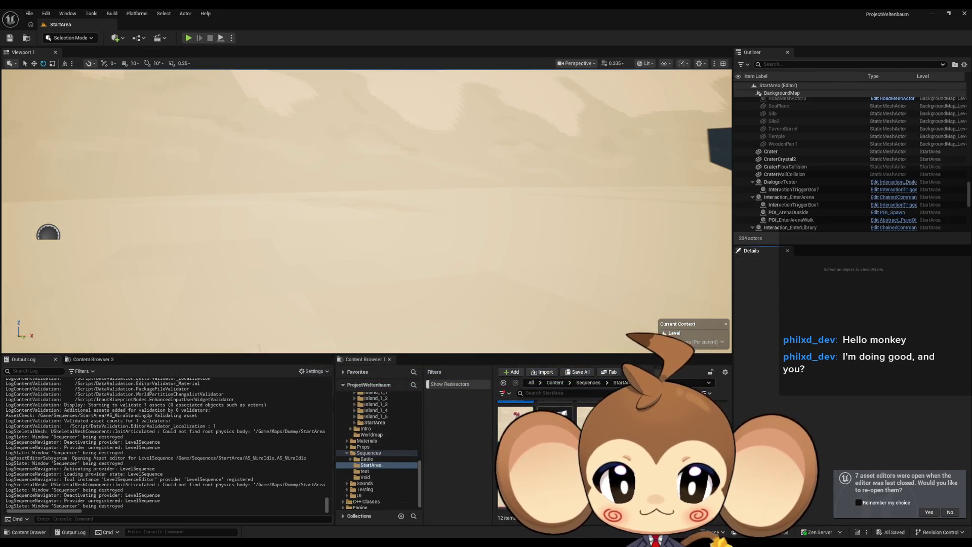
double_click(534, 428)
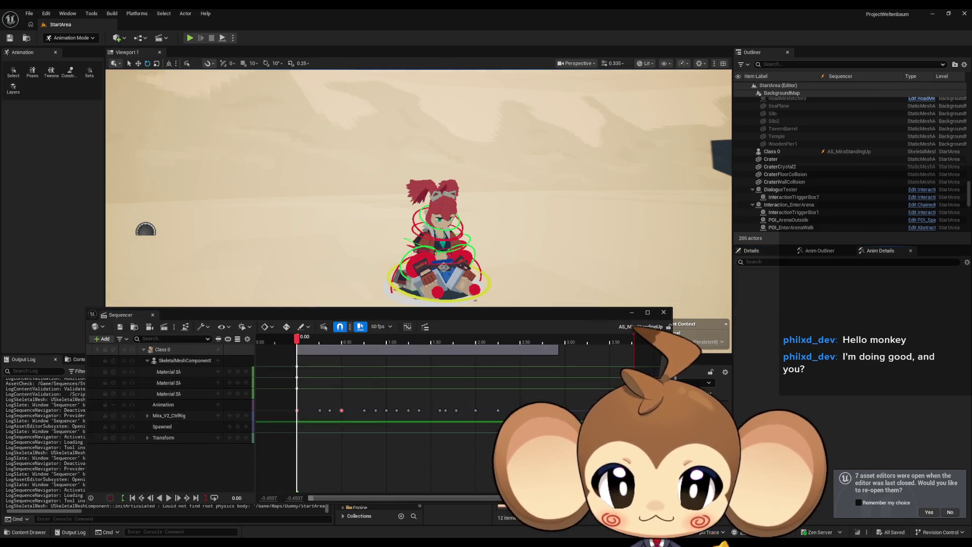
left_click_drag(297, 339, 559, 338)
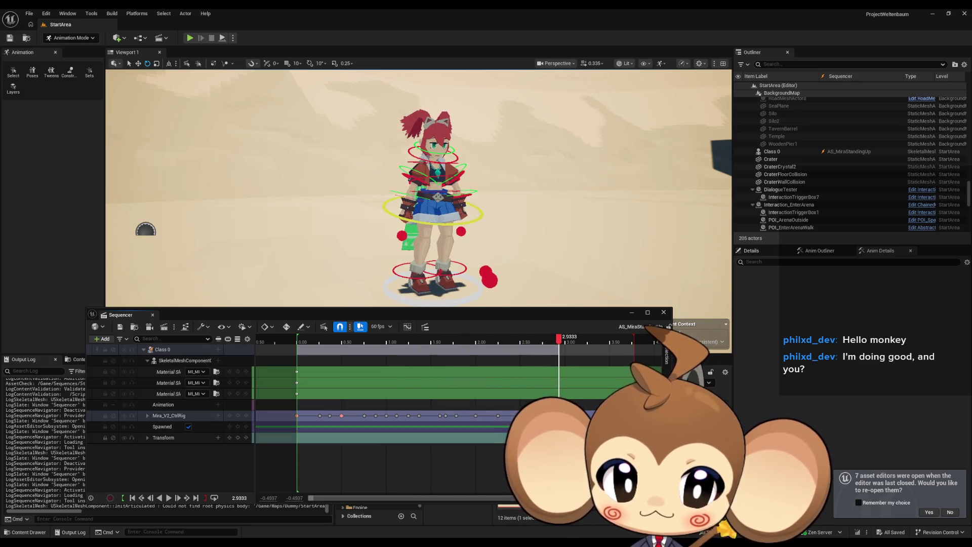
key("ctrl+v")
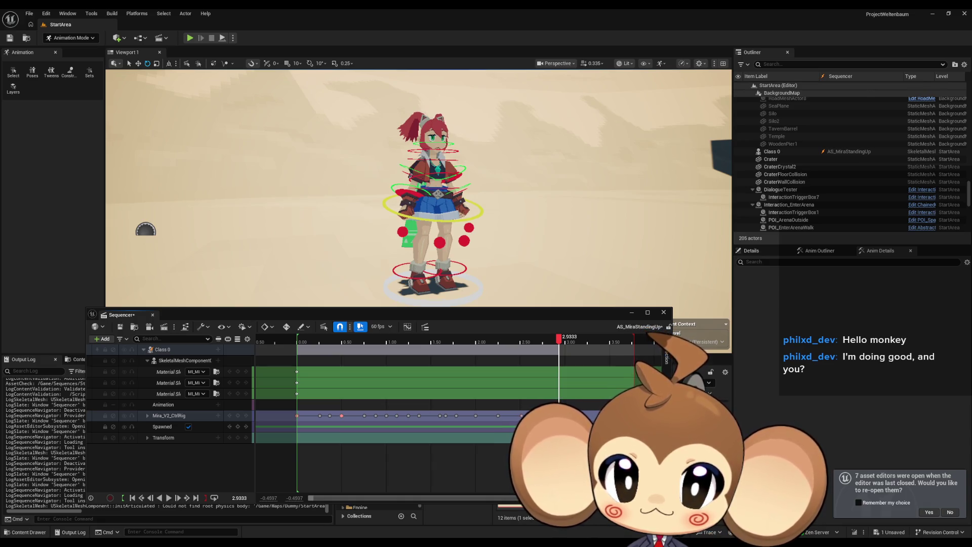
left_click_drag(560, 343, 545, 343)
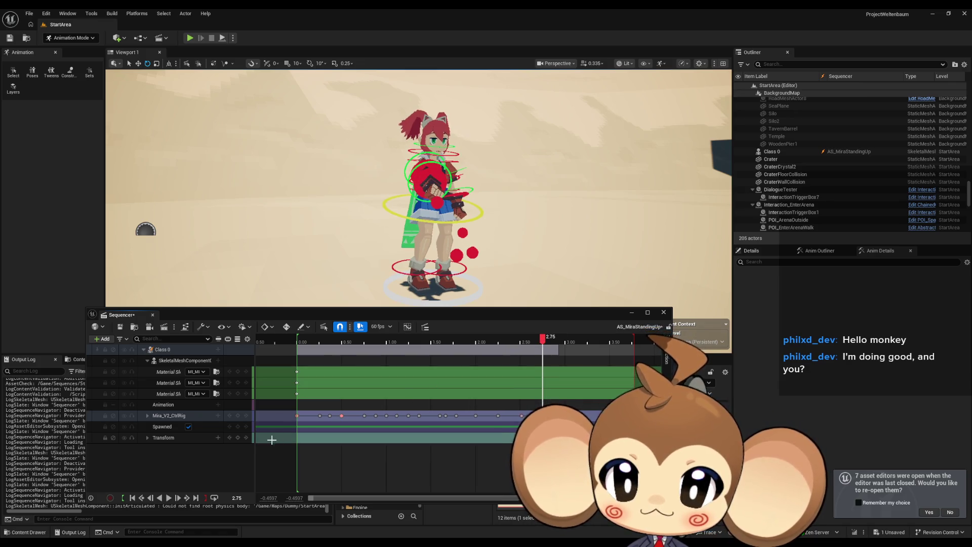
Expand Mira_V2_CtrlRig into its control rows and check the keys between 2.50 and 2.70
left_click(147, 416)
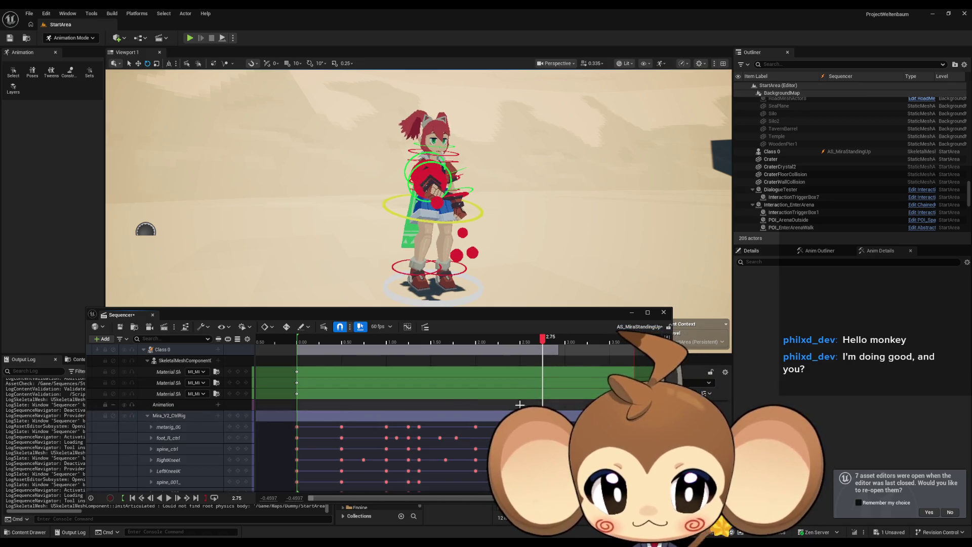
scroll(507, 400, "down", 3)
scroll(566, 400, "down", 2)
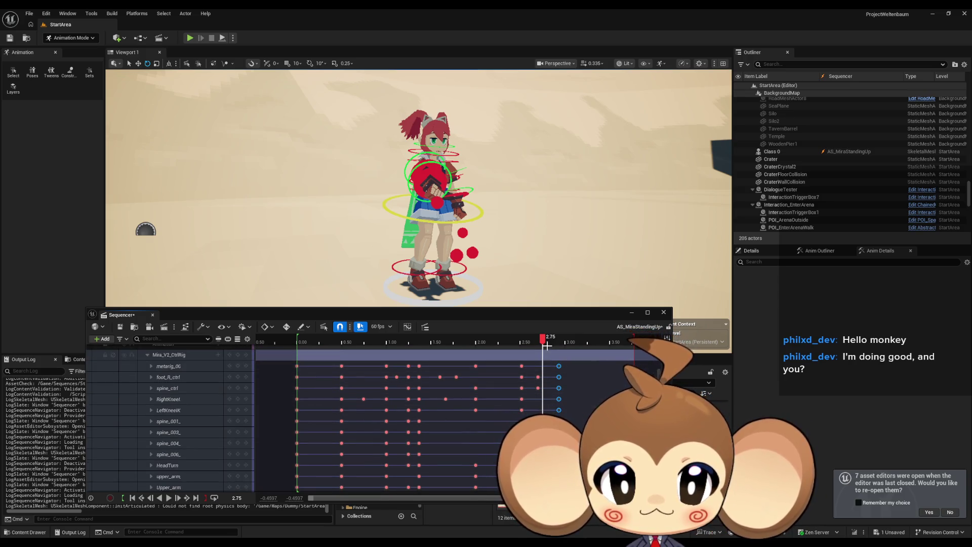
left_click(537, 376)
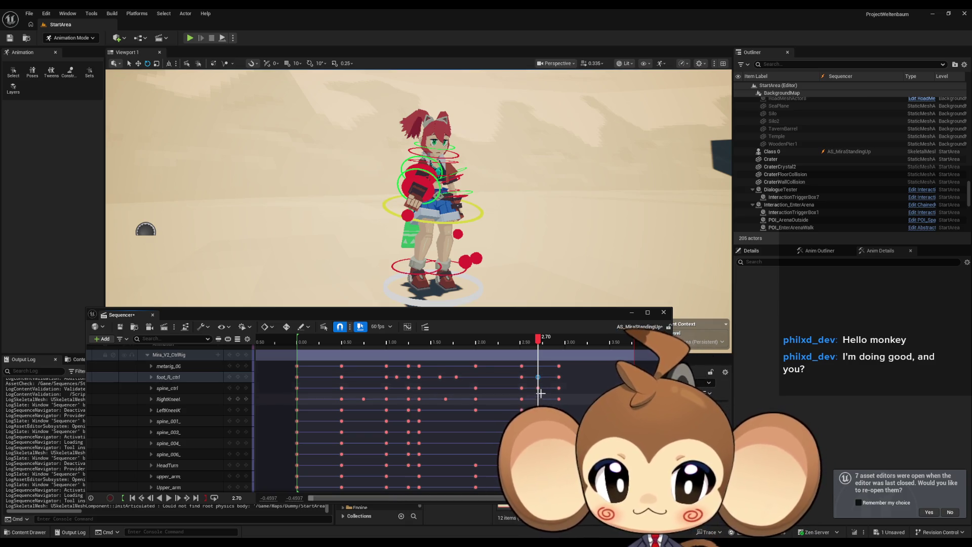
scroll(539, 387, "down", 5)
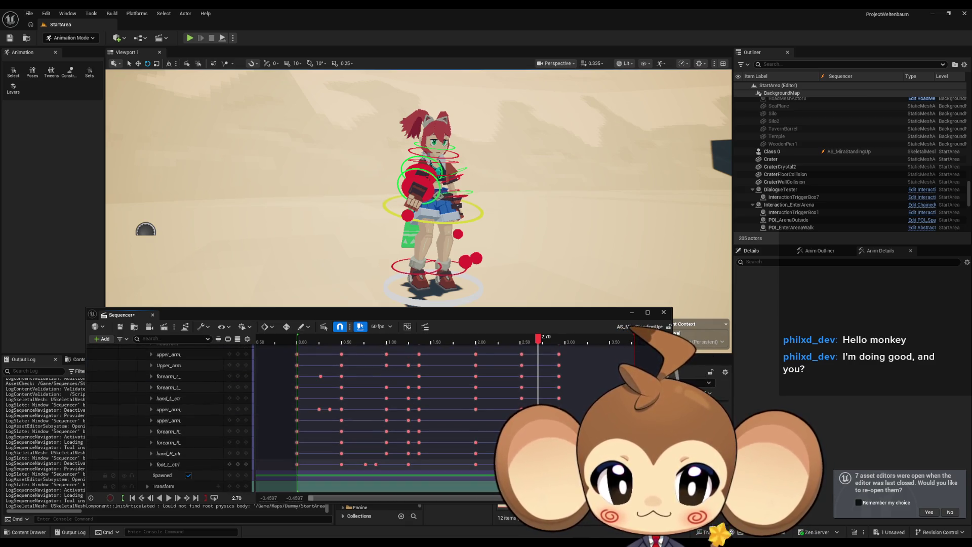
left_click_drag(539, 400, 520, 400)
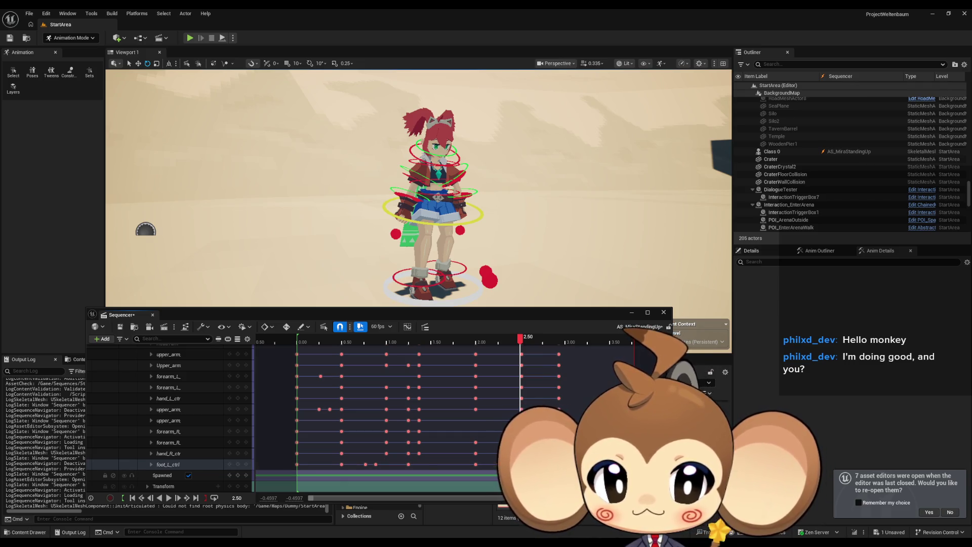
mouse_move(521, 342)
left_mouse_down()
mouse_move(541, 343)
mouse_move(509, 340)
left_mouse_up()
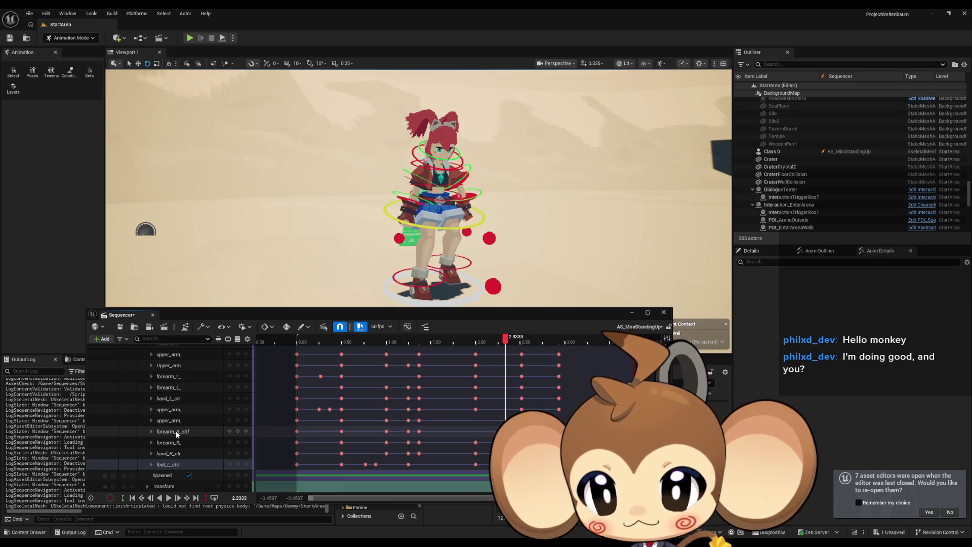
scroll(177, 486, "up", 3)
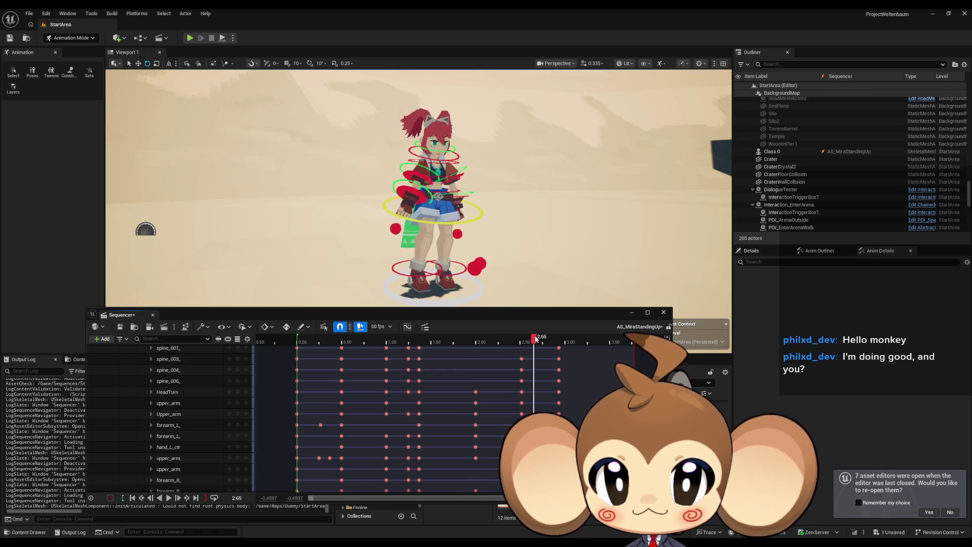
scroll(517, 355, "up", 3)
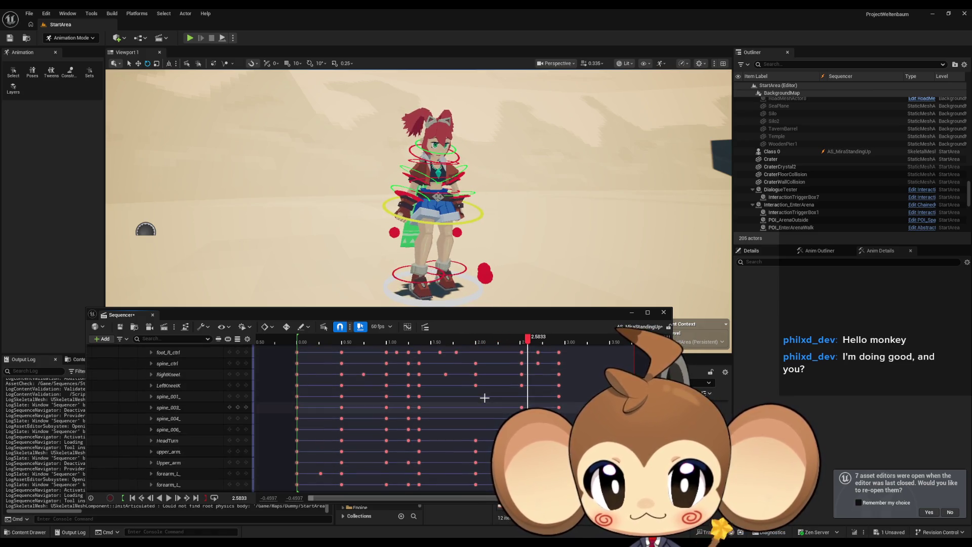
Rotate Mira's right upper arm control at about 2.03 and add a key for it
key("f")
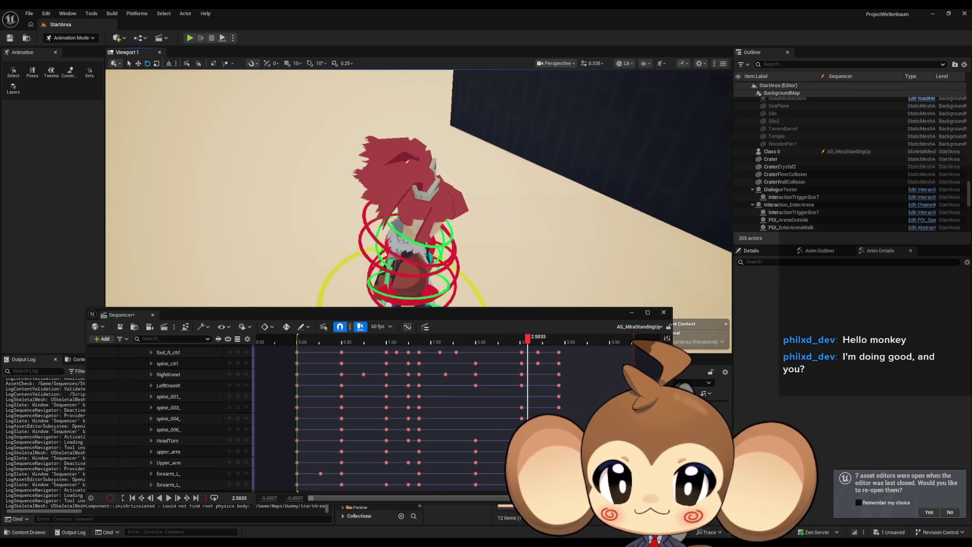
left_click(434, 229)
key("f")
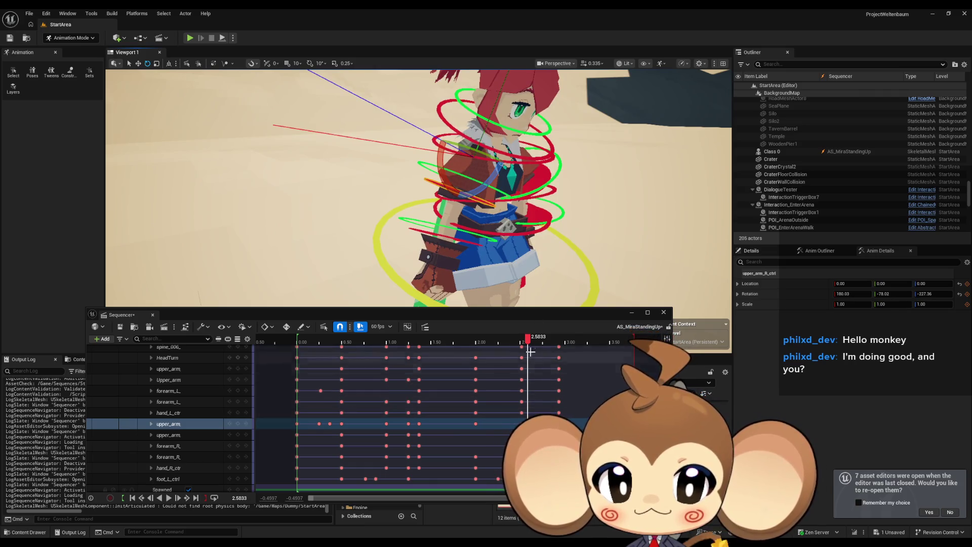
left_click(522, 340)
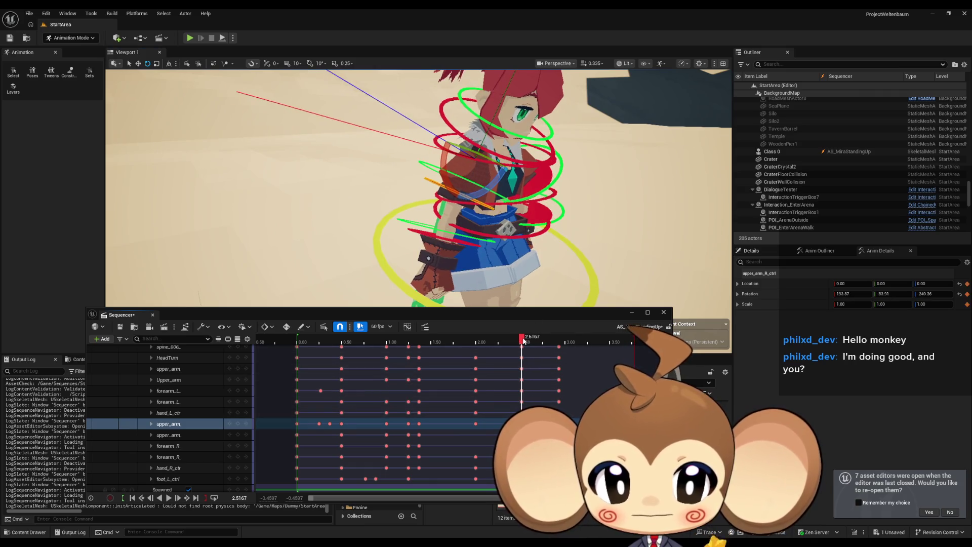
mouse_move(523, 340)
left_mouse_down()
mouse_move(438, 334)
mouse_move(477, 333)
left_mouse_up()
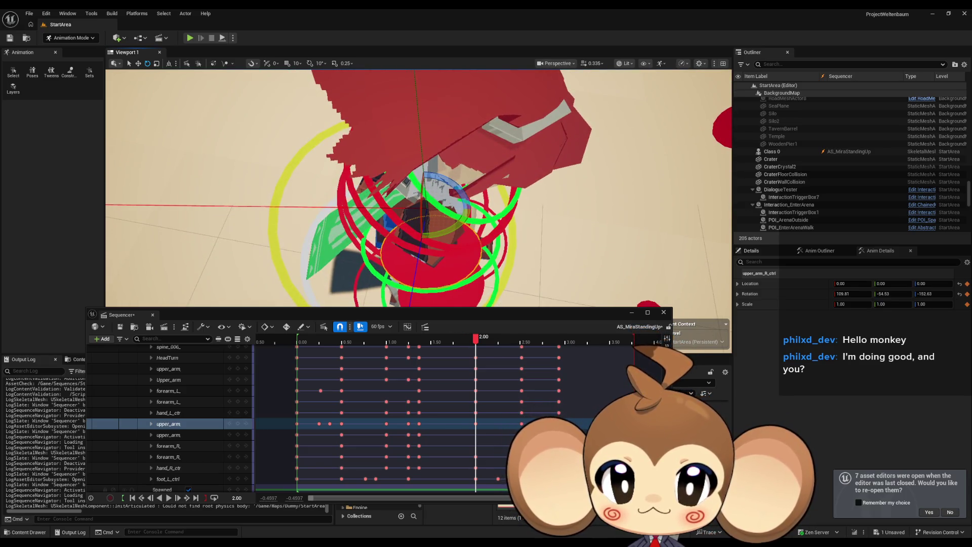
left_click_drag(455, 224, 455, 229)
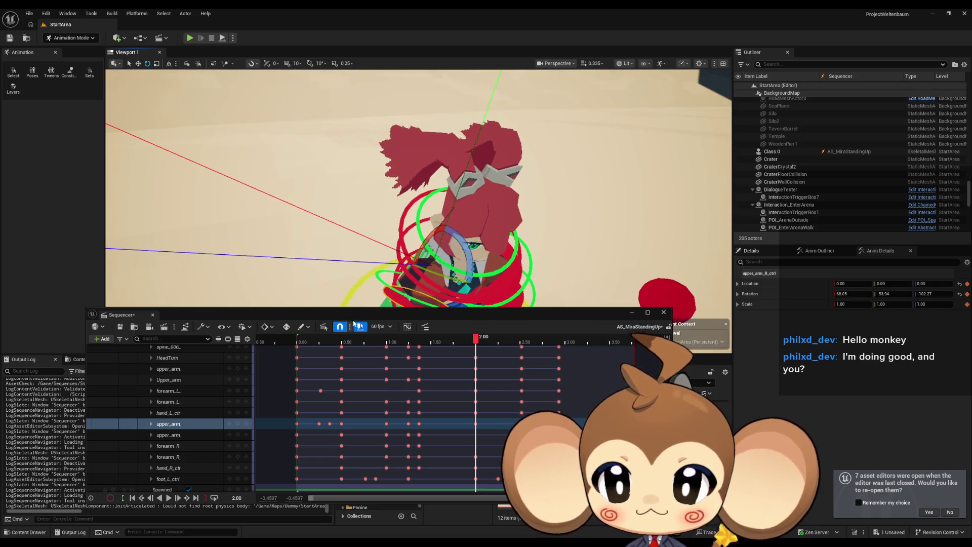
left_click(238, 425)
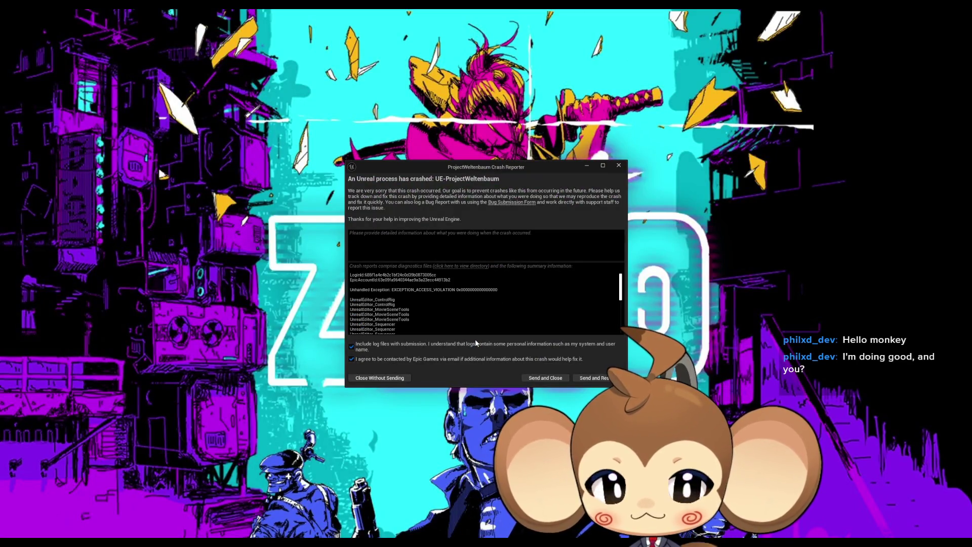
Choose Send and Restart in the Crash Reporter for the ProjectWeltenbaum crash
left_click(604, 378)
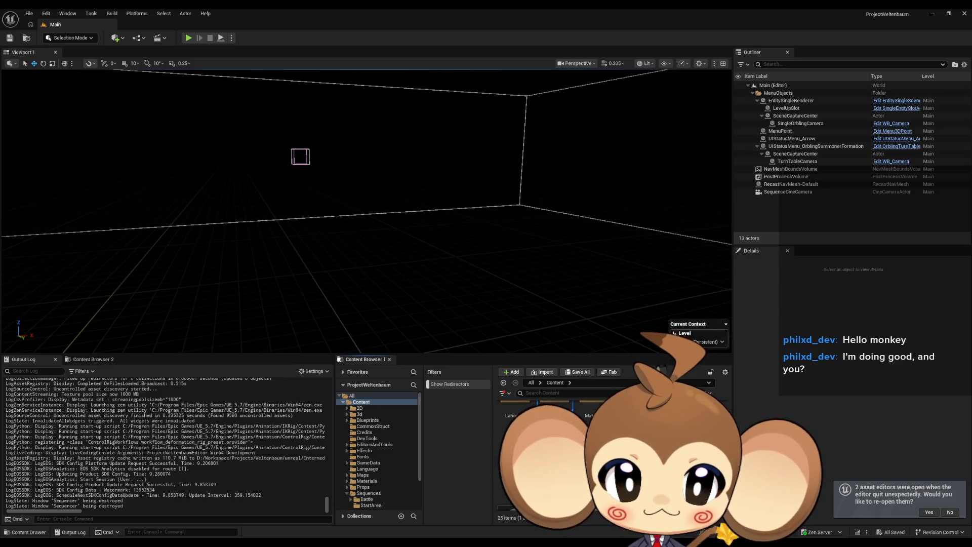
Open the StartArea level from Maps > Dummy
left_click(363, 475)
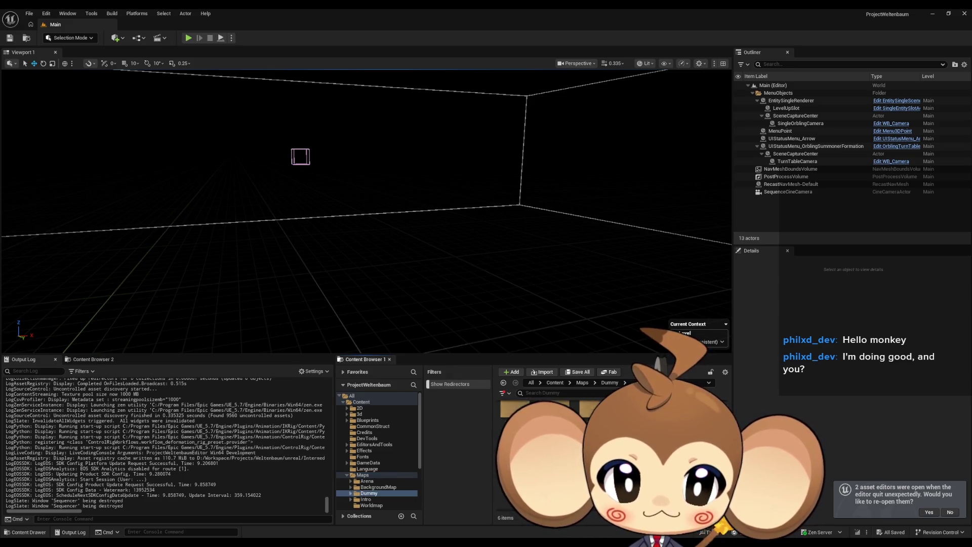
left_click(375, 452)
double_click(554, 416)
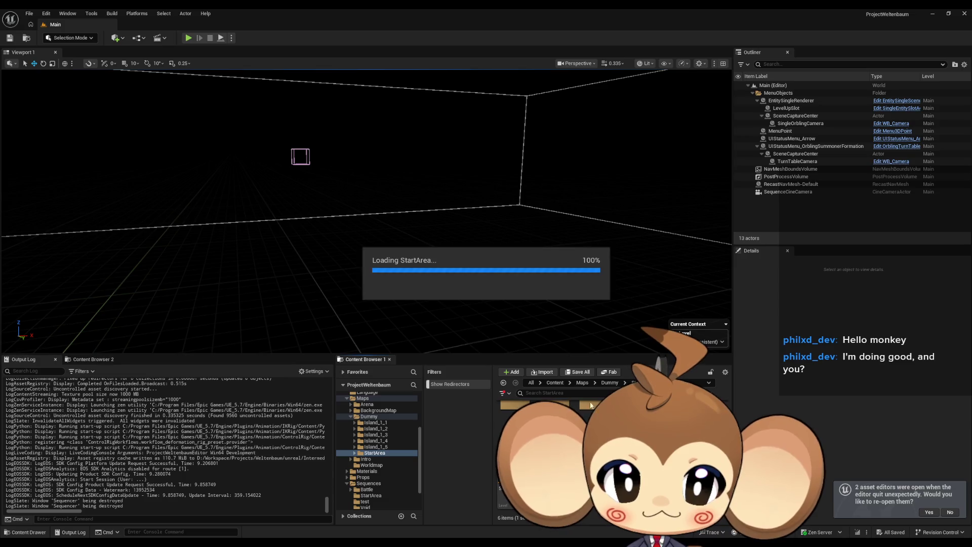
left_click(554, 383)
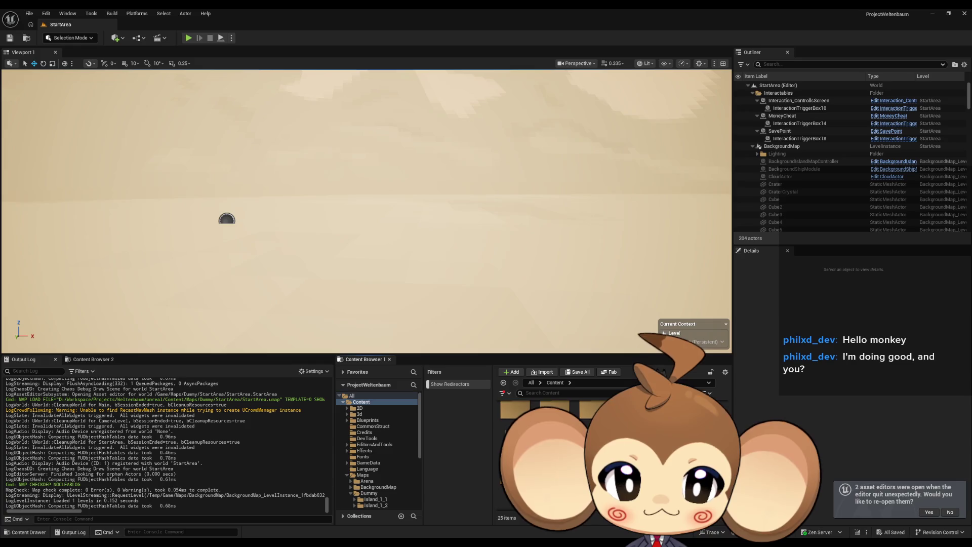
Open AS_MiraStandingUp from Sequences > StartArea, expand Mira_V2_CtrlRig and scrub between 1.30 and 2.48
left_click(369, 453)
left_click(372, 464)
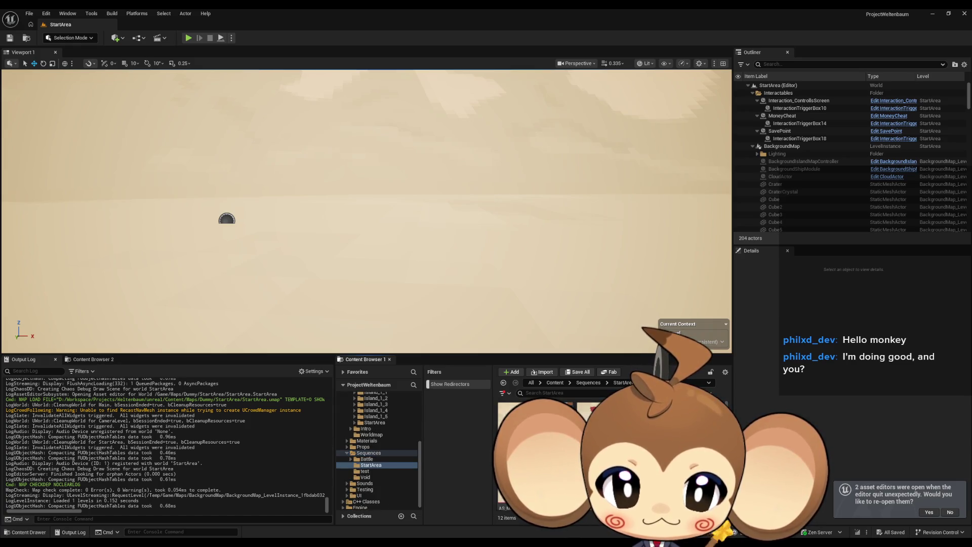
double_click(516, 435)
mouse_move(290, 344)
left_mouse_down()
mouse_move(558, 355)
mouse_move(330, 351)
mouse_move(529, 355)
mouse_move(373, 345)
mouse_move(514, 349)
left_mouse_up()
left_click(147, 415)
left_click(511, 342)
mouse_move(471, 348)
left_mouse_down()
mouse_move(407, 345)
mouse_move(542, 343)
left_mouse_up()
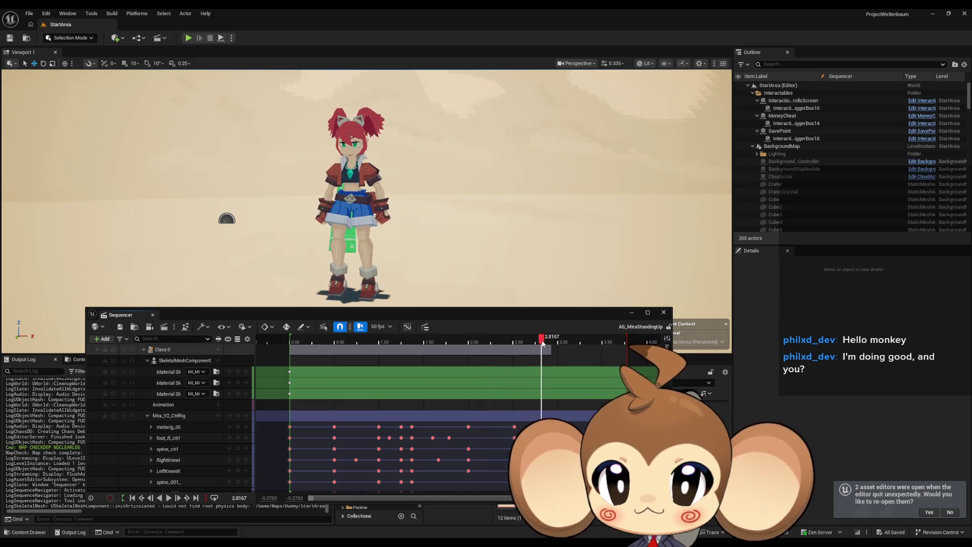
Scrub AS_MiraStandingUp back to 1.68, then briefly open and close AS_MiraIdle
left_click_drag(456, 228, 413, 180)
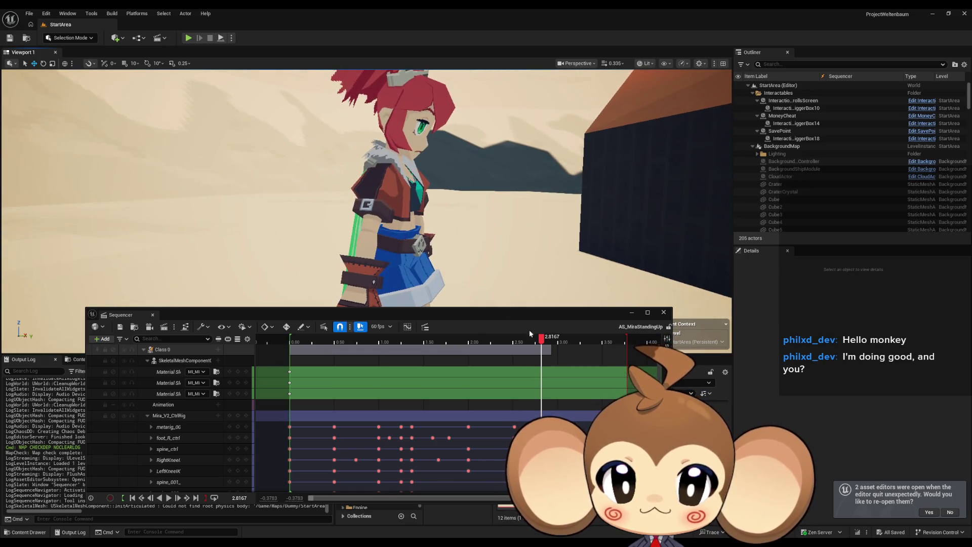
mouse_move(538, 345)
left_mouse_down()
mouse_move(546, 343)
mouse_move(410, 340)
mouse_move(512, 336)
left_mouse_up()
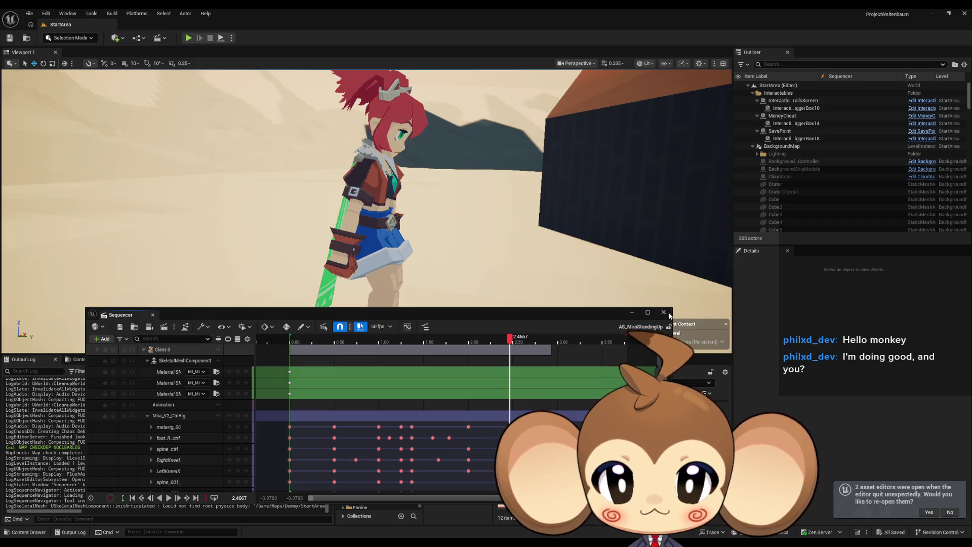
left_click(664, 312)
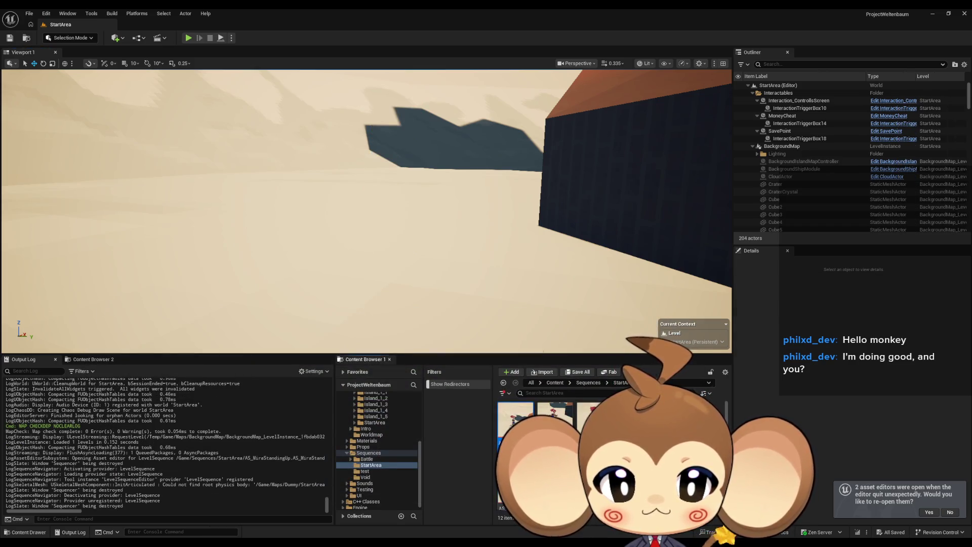
double_click(516, 486)
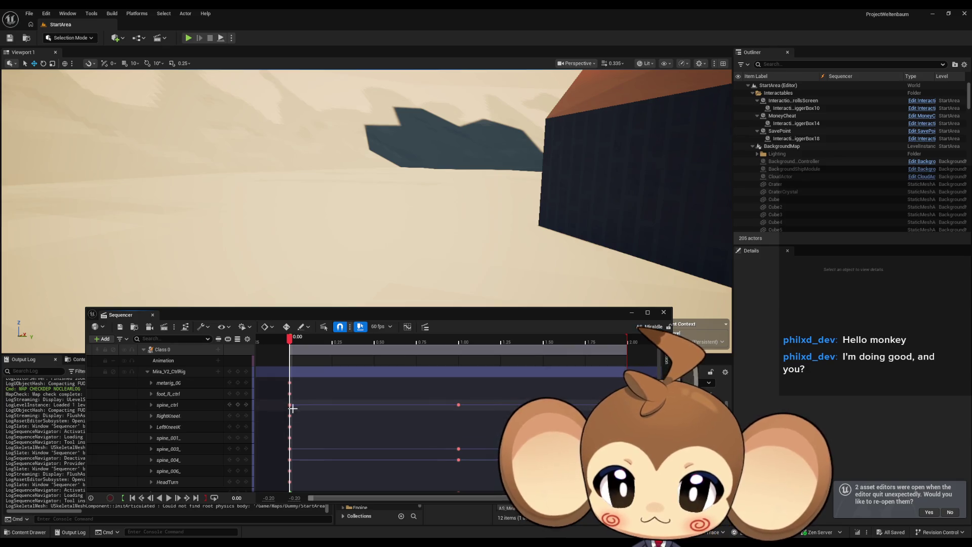
left_click(148, 371)
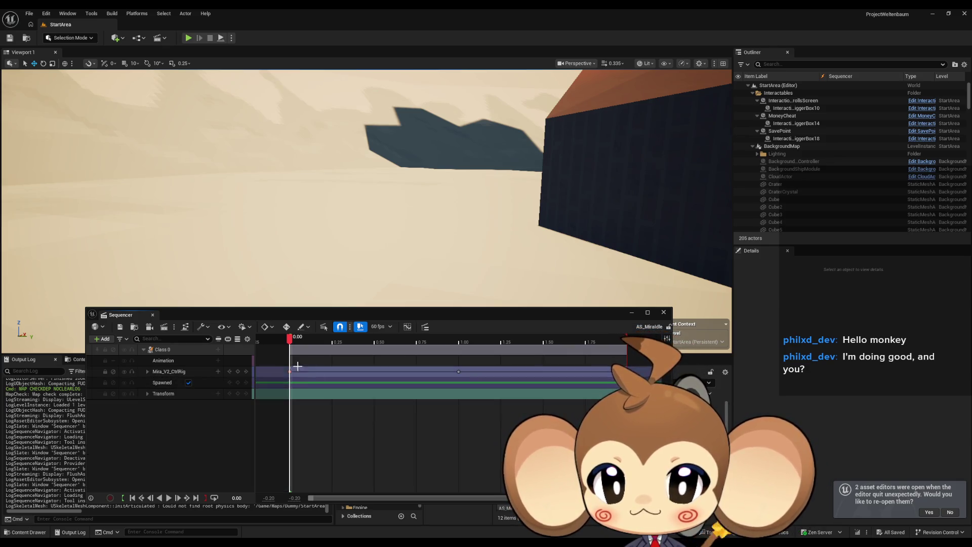
left_click(663, 312)
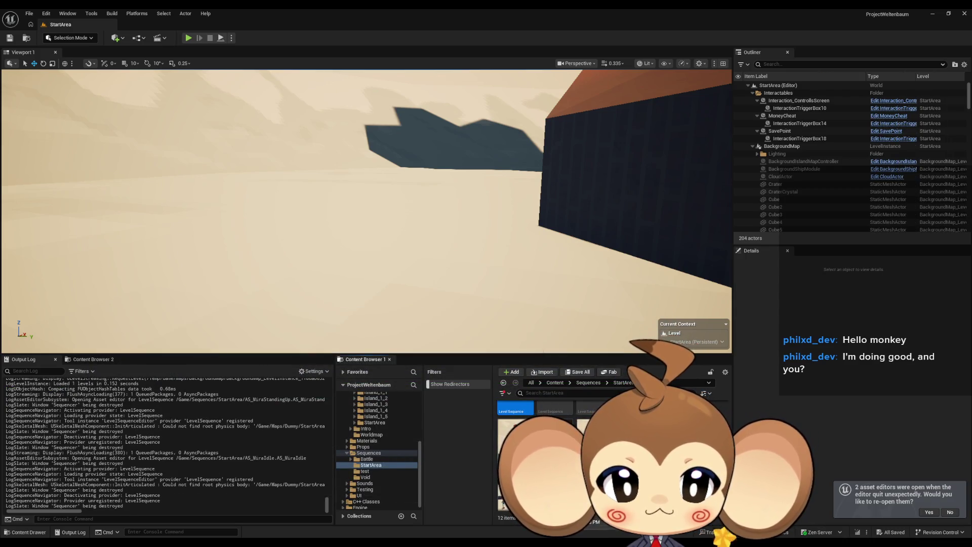
Reopen AS_MiraStandingUp with Mira_V2_CtrlRig expanded and scrub to 2.78
double_click(514, 435)
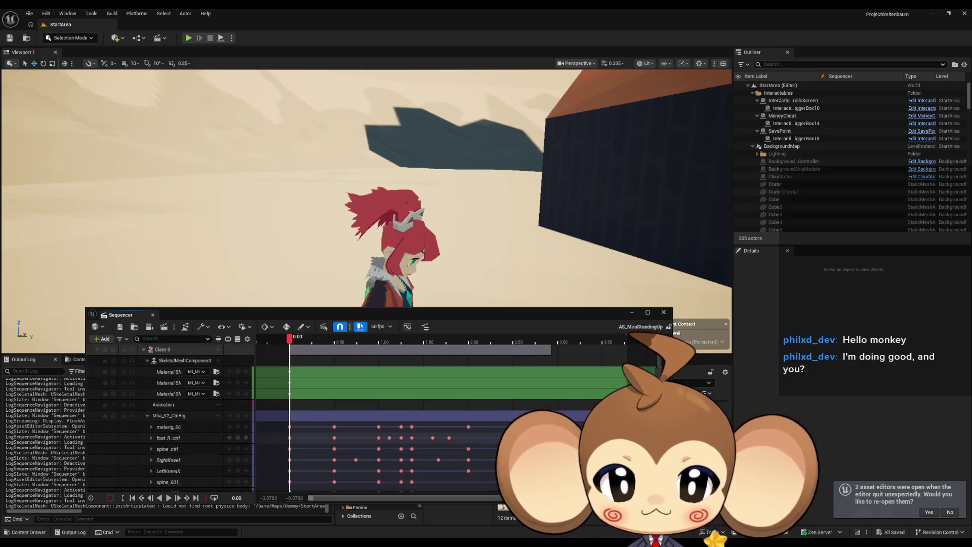
left_click(147, 415)
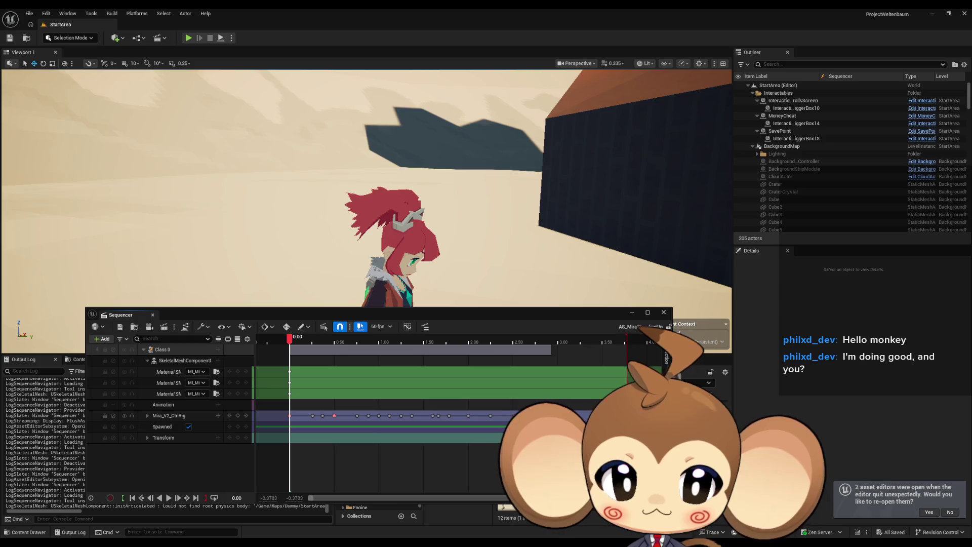
left_click(552, 338)
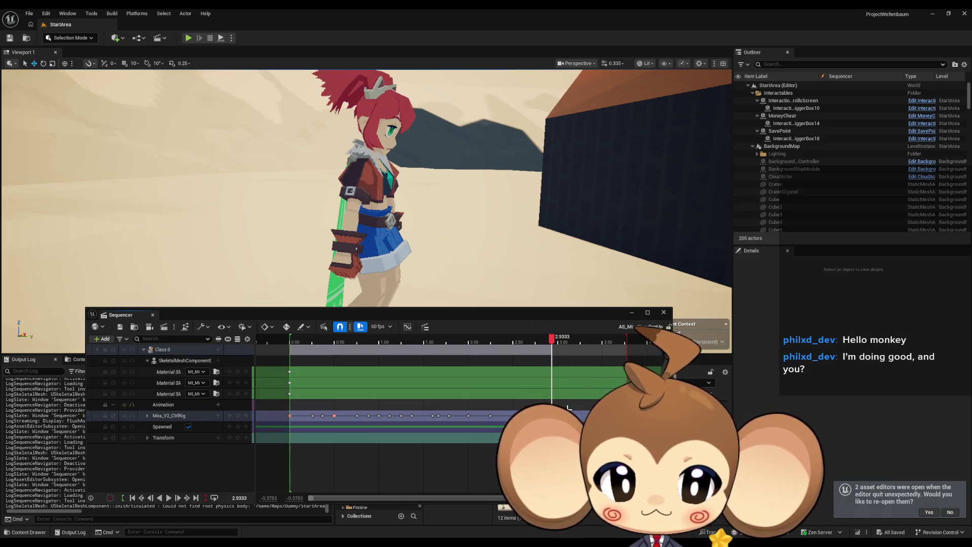
mouse_move(562, 309)
left_mouse_down()
mouse_move(310, 300)
mouse_move(569, 297)
left_mouse_up()
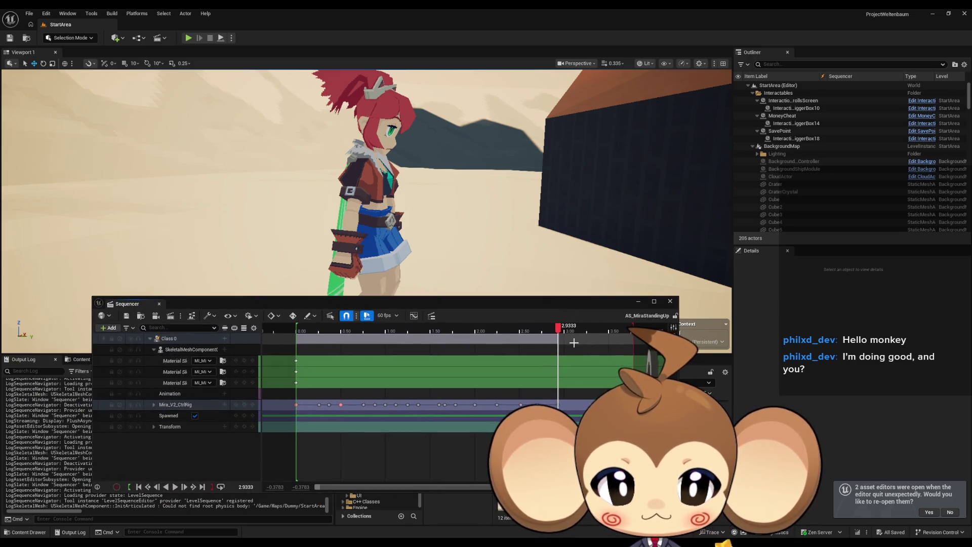
left_click(560, 406)
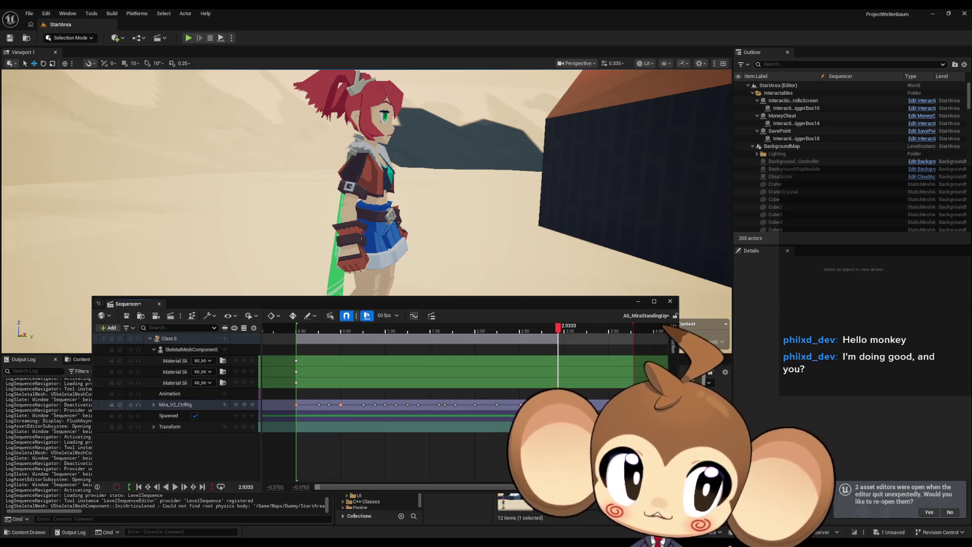
left_click(154, 404)
mouse_move(561, 328)
left_mouse_down()
mouse_move(442, 330)
mouse_move(477, 330)
mouse_move(458, 330)
left_mouse_up()
left_click_drag(430, 252, 430, 236)
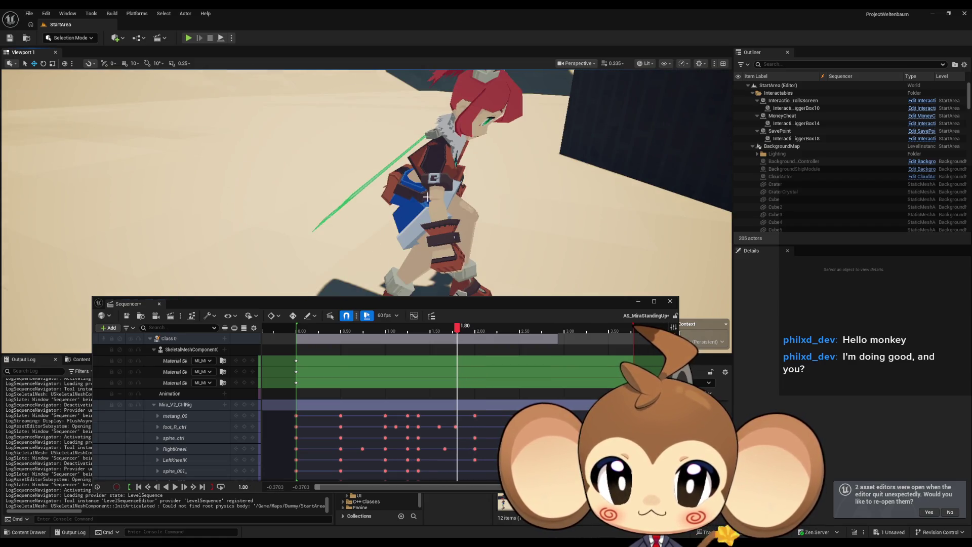
Select the right upper arm rotation control with the playhead at 2.00
left_click(174, 416)
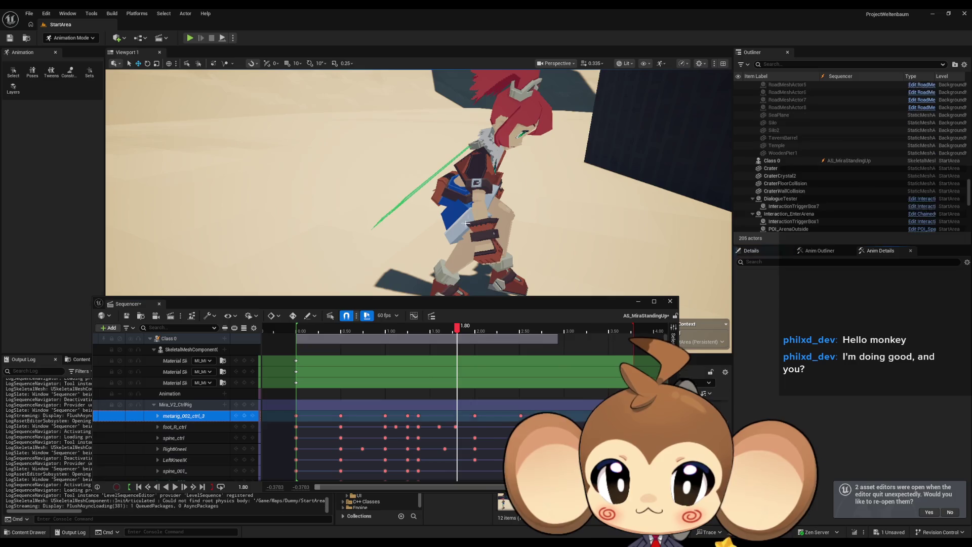
left_click(184, 439)
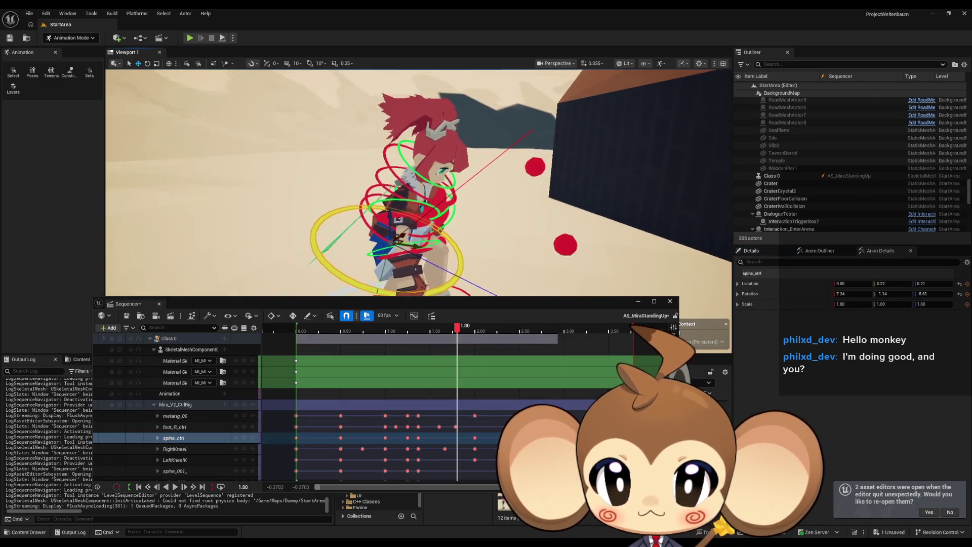
scroll(409, 219, "up", 5)
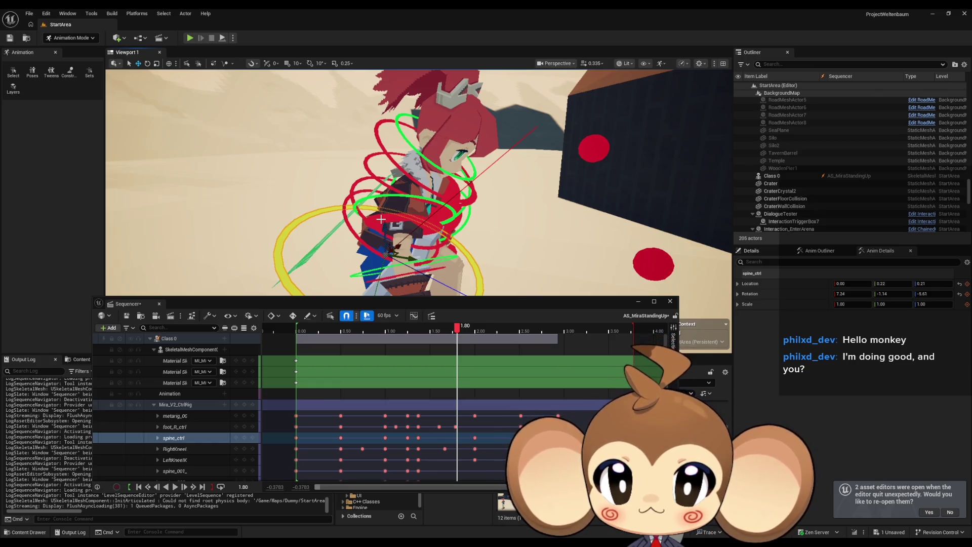
left_click(373, 218)
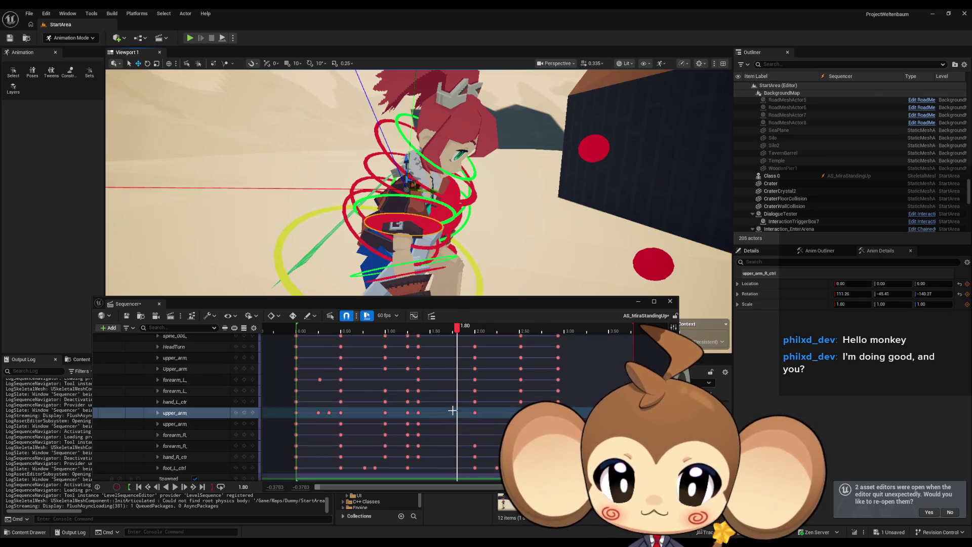
left_click(462, 332)
left_click(476, 332)
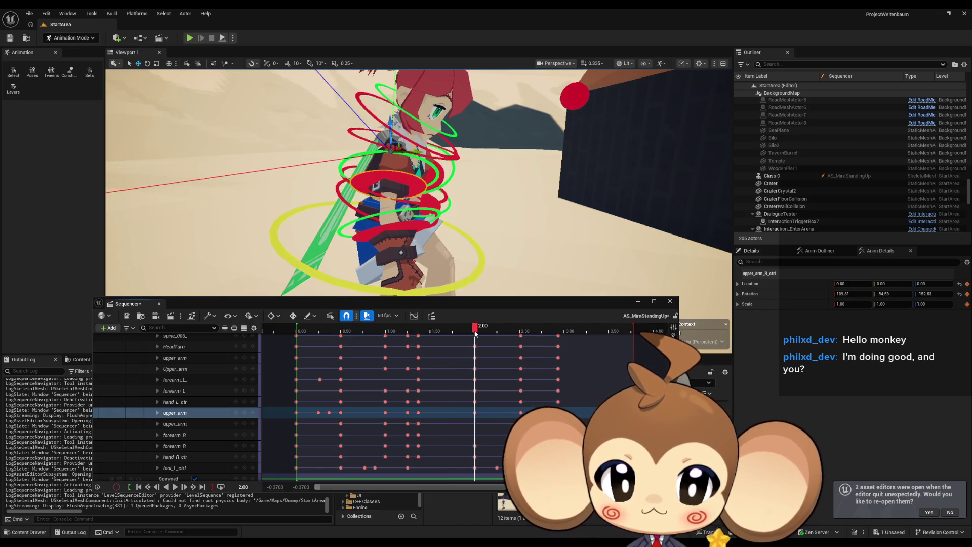
key("Left")
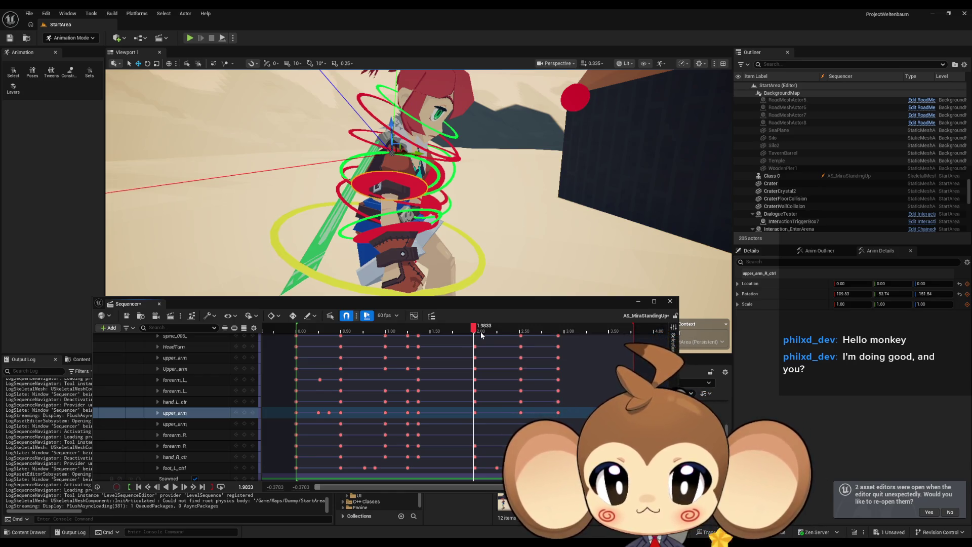
left_click(434, 165)
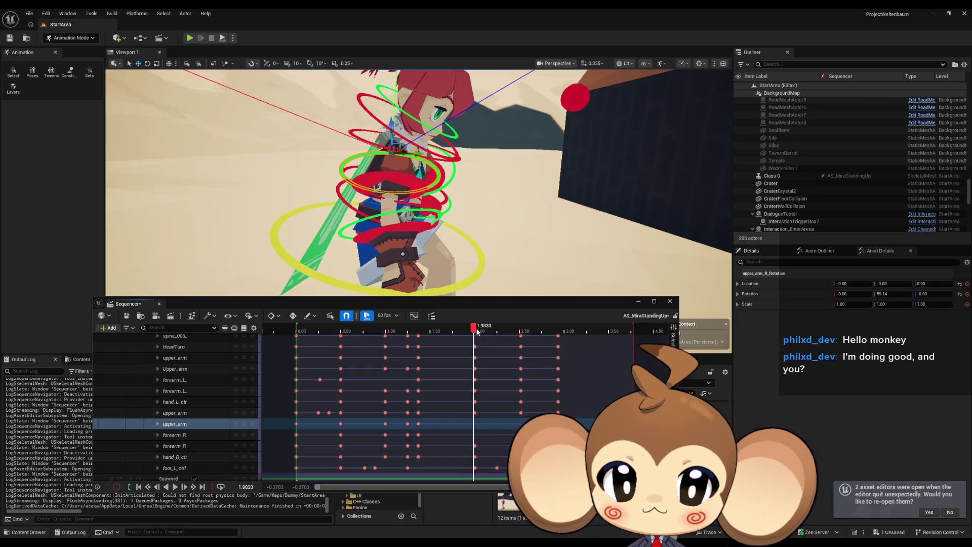
left_click(477, 331)
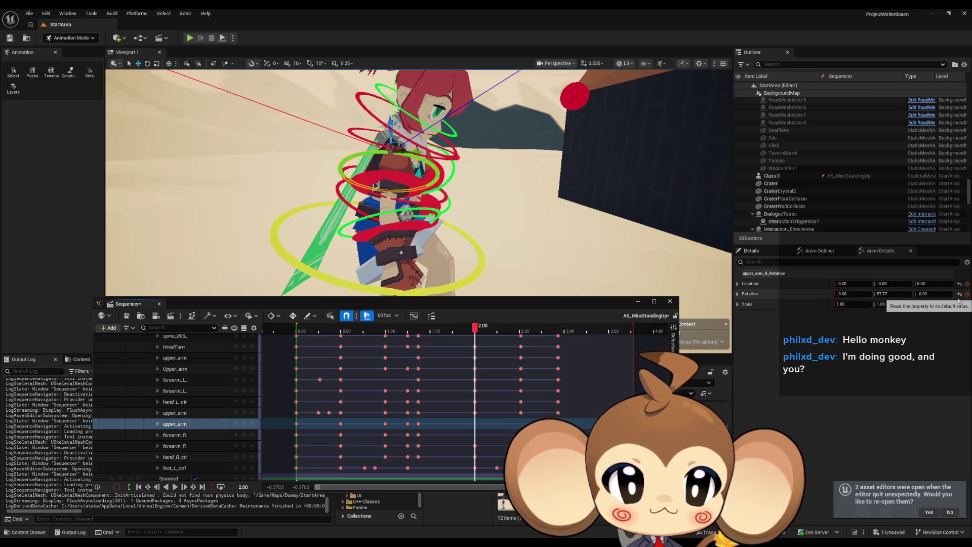
Scrub from the 1.3667 arm key to about 2.03 and reset the arm's Y rotation to default
left_click(417, 423)
left_click_drag(405, 182, 362, 199)
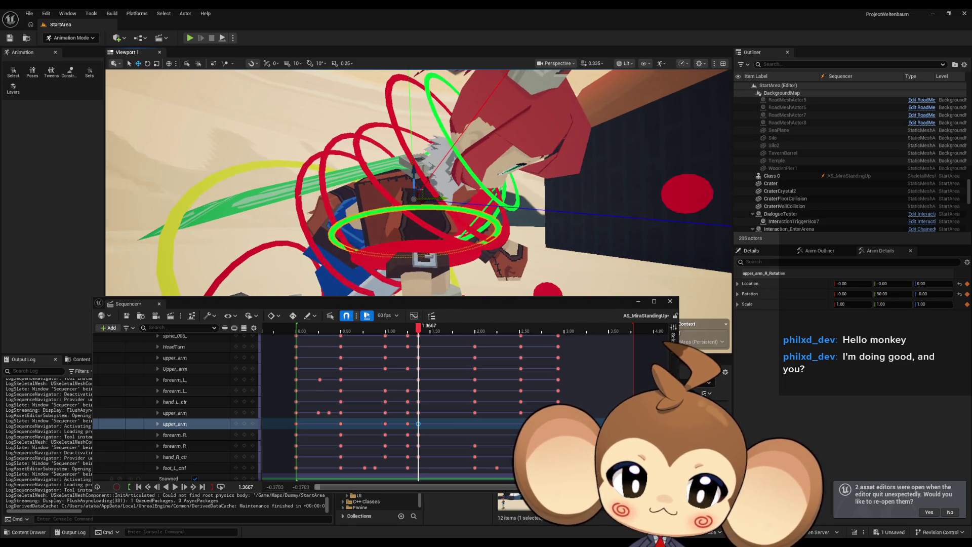
left_click(421, 332)
left_click_drag(422, 332, 451, 333)
left_click_drag(485, 231, 471, 227)
left_click(453, 332)
left_click_drag(453, 332, 476, 330)
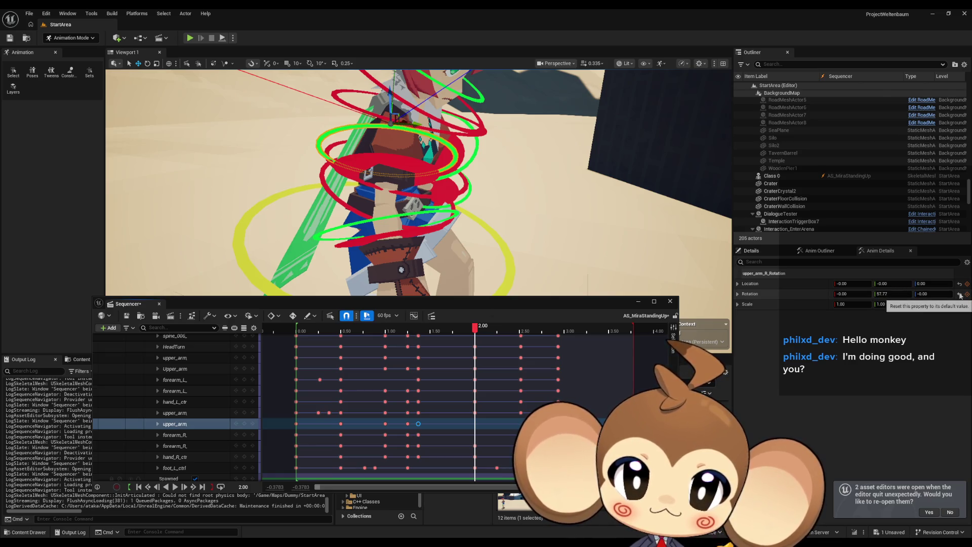
left_click(960, 295)
left_click_drag(405, 182, 286, 191)
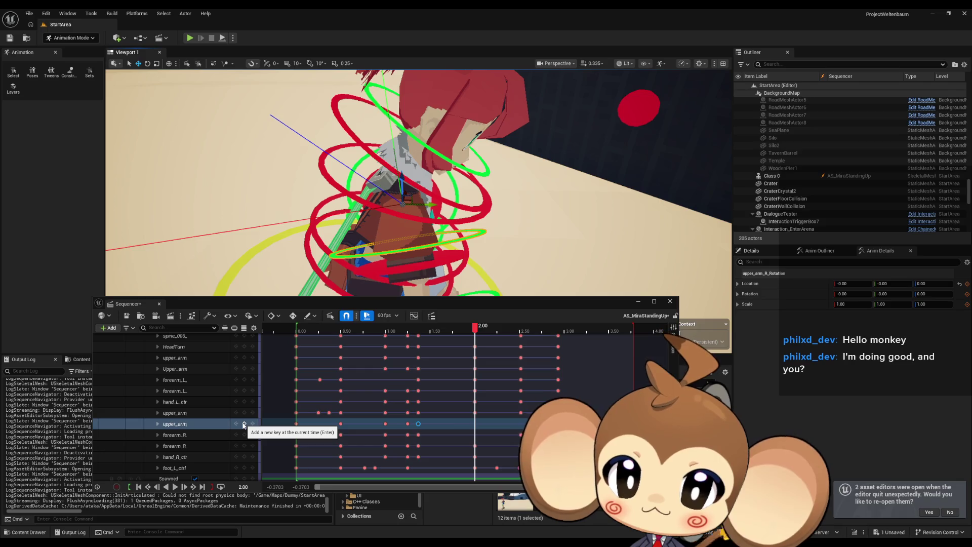
Key the upper arm and rotate upper_arm_R_ctrl forward into its new pose
left_click(244, 425)
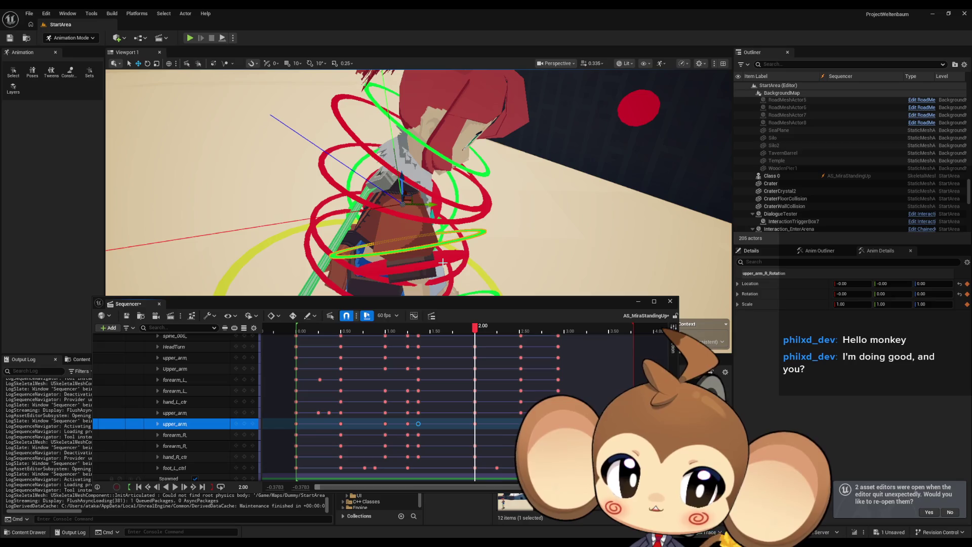
left_click(442, 261)
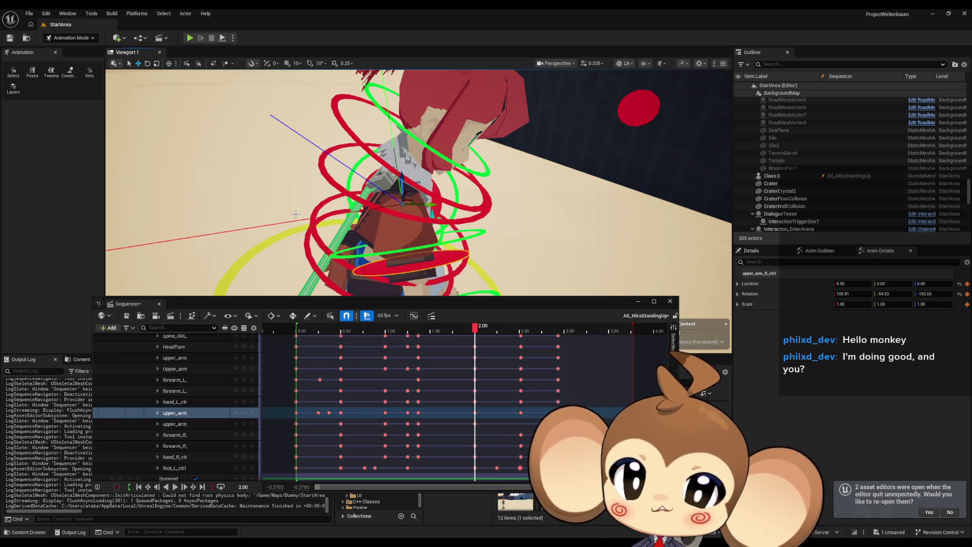
left_click(148, 64)
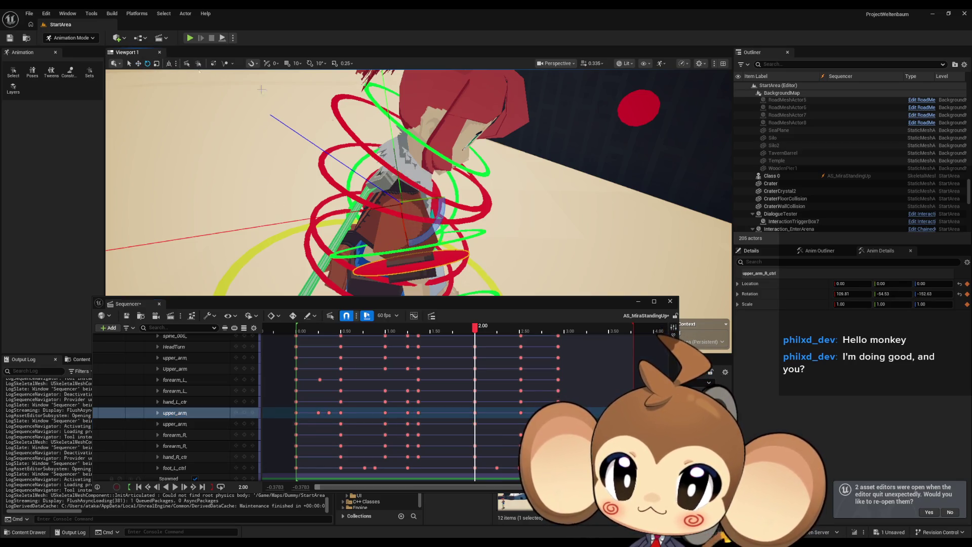
key("f")
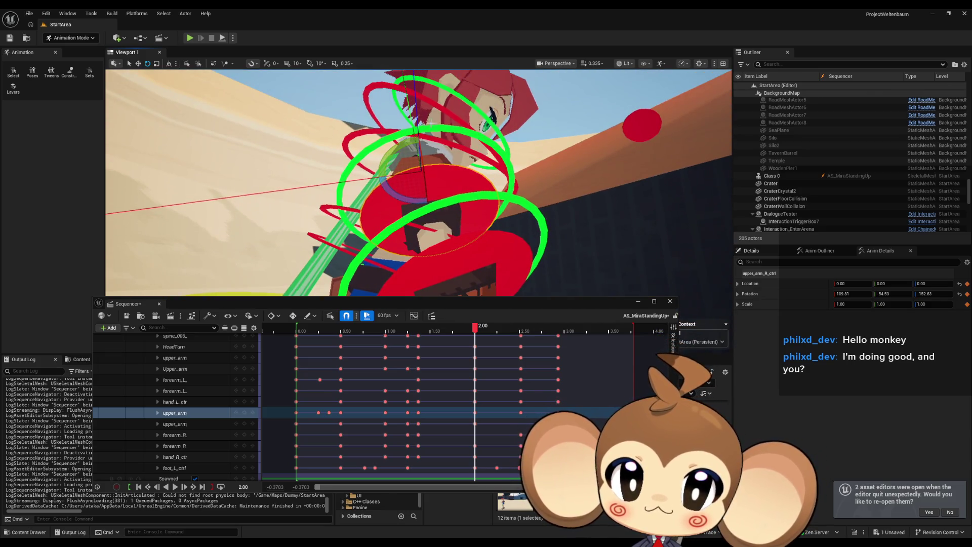
left_click_drag(387, 155, 428, 121)
mouse_move(608, 227)
left_mouse_down()
mouse_move(536, 212)
mouse_move(486, 172)
mouse_move(430, 152)
left_mouse_up()
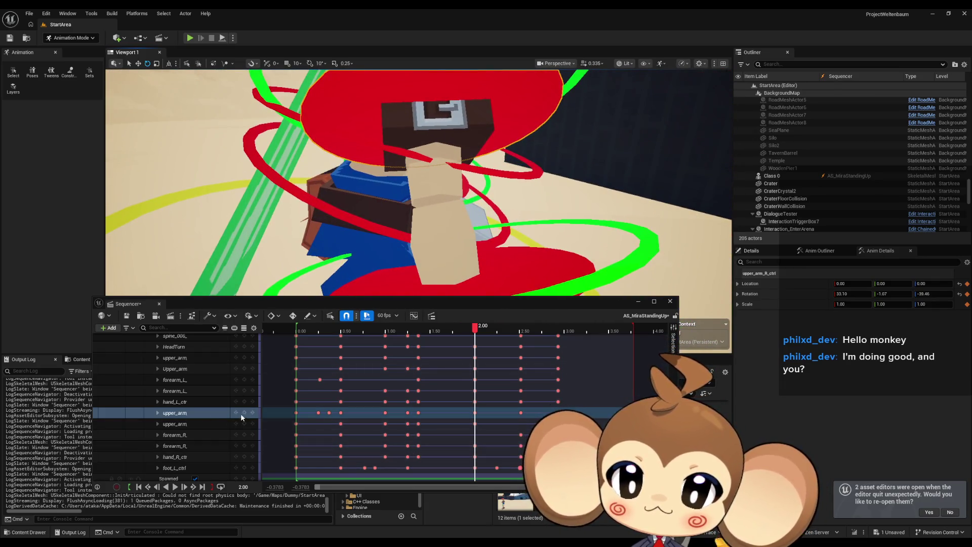
key("f")
Scrub from 1.27 to 2.98 comparing the arm poses, ending on the 2.5167 key
mouse_move(475, 328)
left_mouse_down()
mouse_move(413, 333)
mouse_move(540, 330)
mouse_move(523, 330)
left_mouse_up()
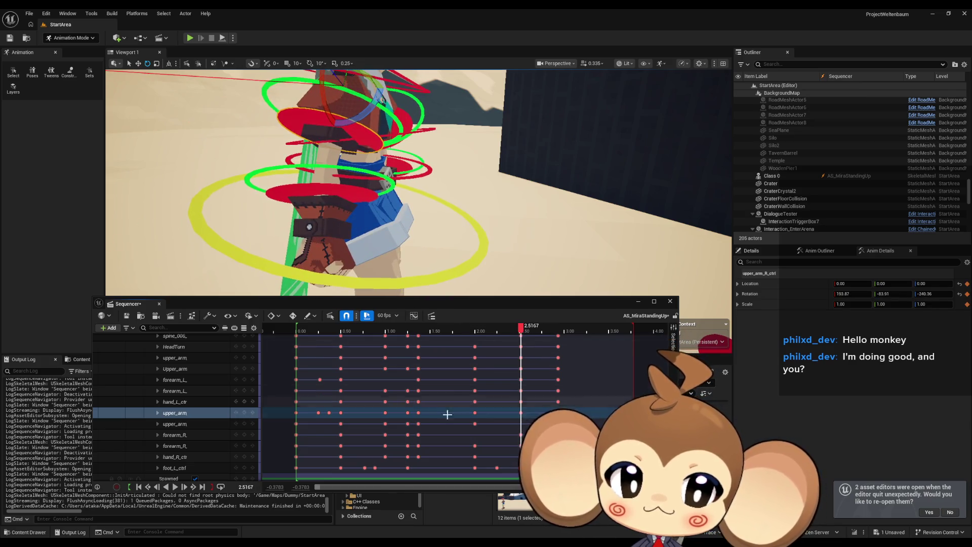
left_click(475, 423)
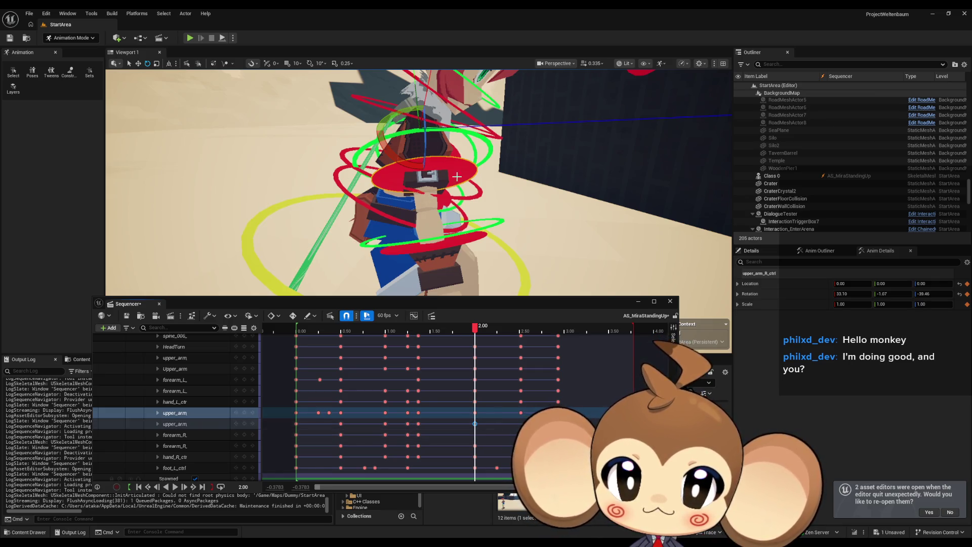
key("Down")
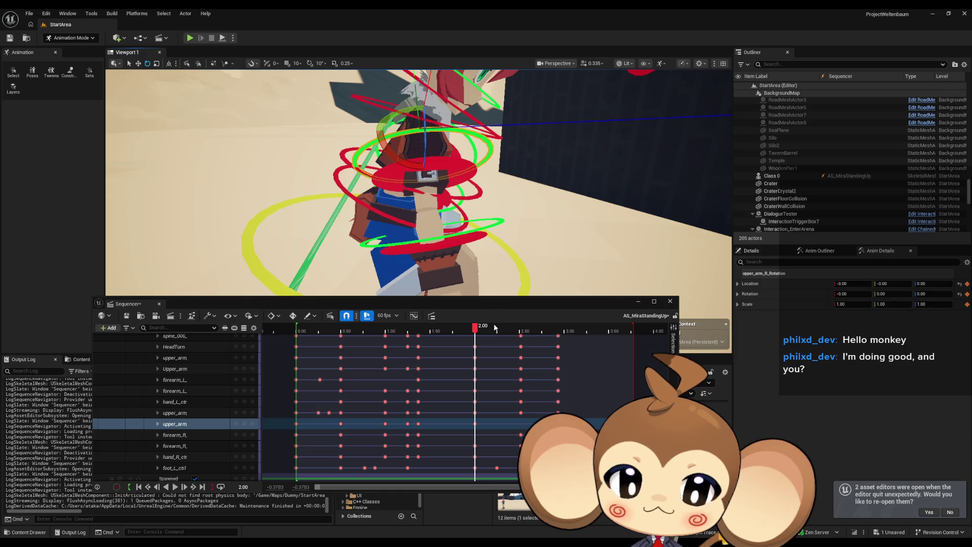
left_click(486, 328)
left_click_drag(489, 330, 523, 333)
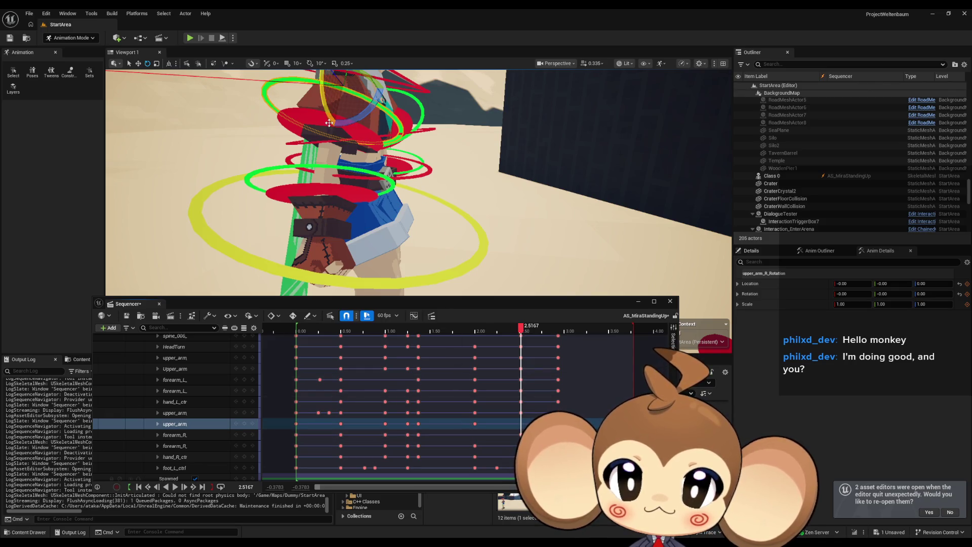
left_click(306, 116)
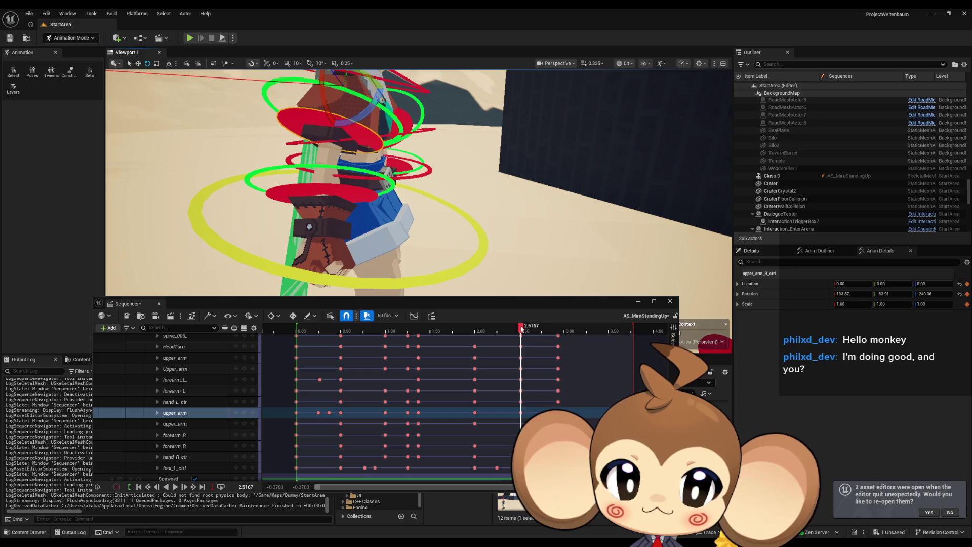
left_click(498, 329)
mouse_move(498, 329)
left_mouse_down()
mouse_move(473, 329)
mouse_move(557, 329)
mouse_move(529, 330)
left_mouse_up()
left_click_drag(521, 331, 562, 330)
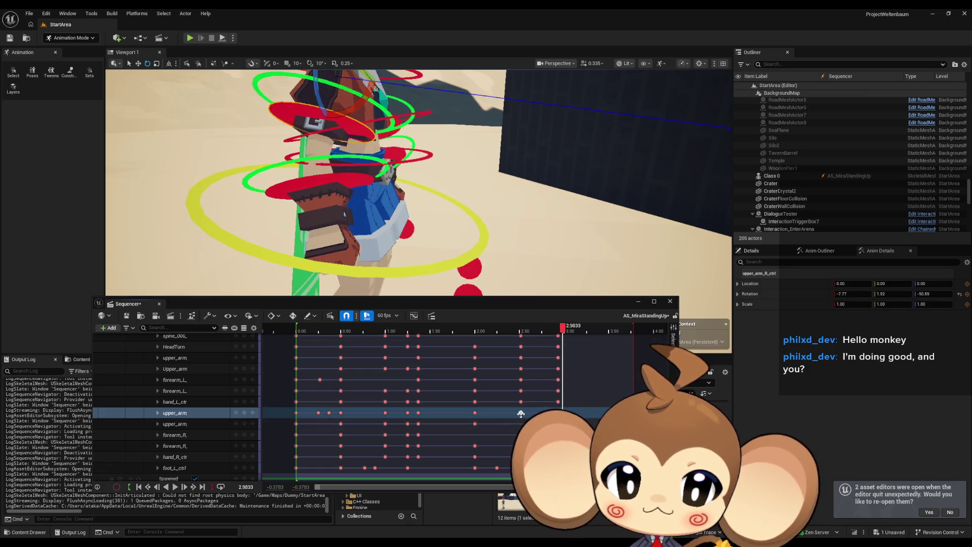
left_click(521, 414)
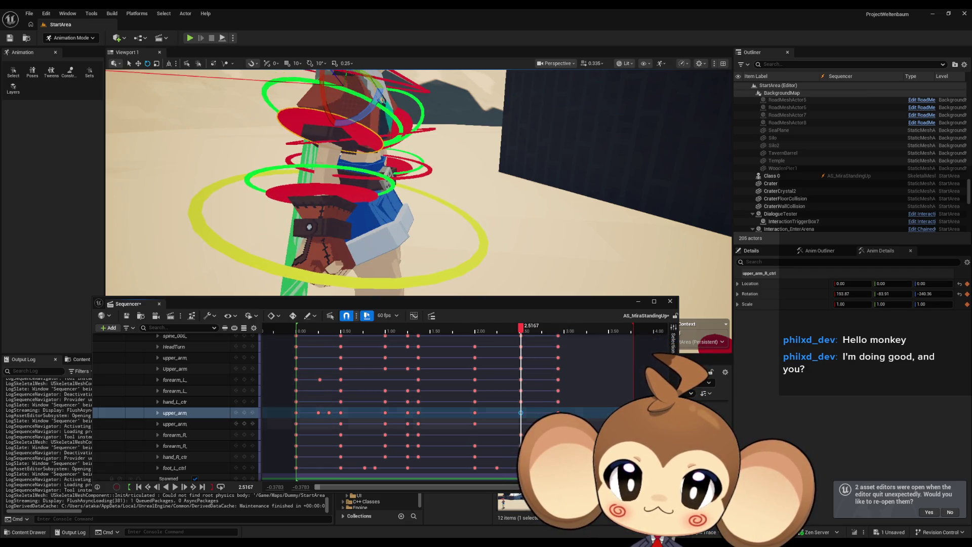
key("f")
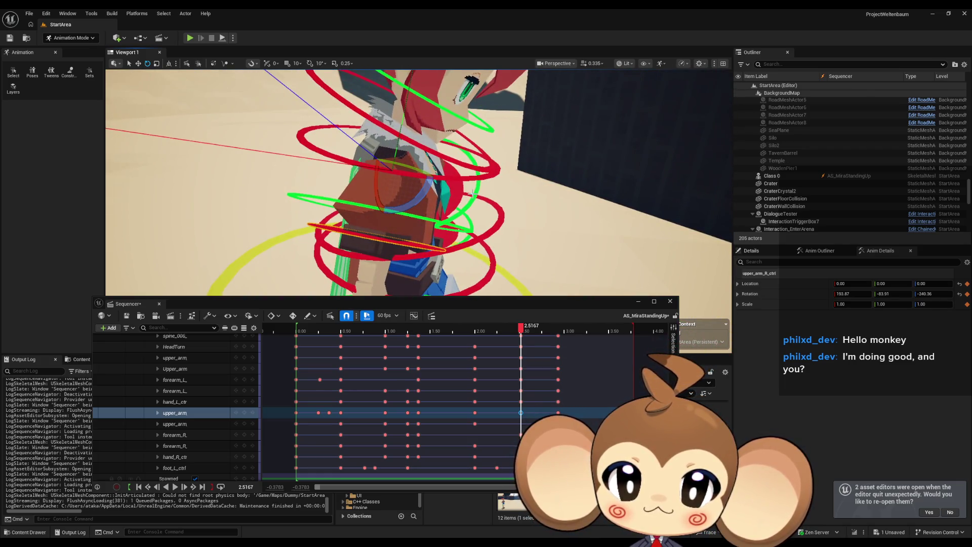
From a low side view, scrub 2.00 to 3.15 to compare the right arm around its 2.5167 key
left_click_drag(471, 194, 388, 175)
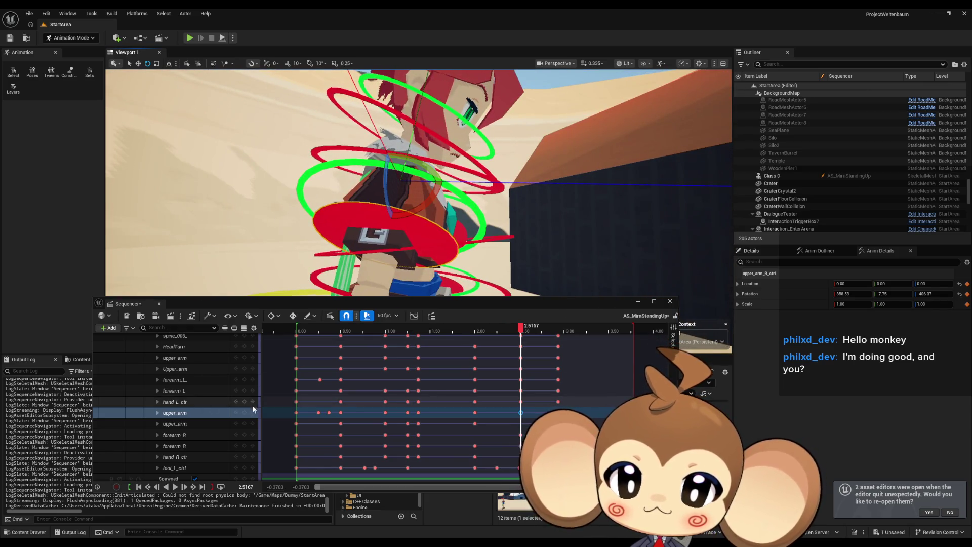
left_click(508, 329)
mouse_move(508, 330)
left_mouse_down()
mouse_move(525, 328)
mouse_move(477, 325)
left_mouse_up()
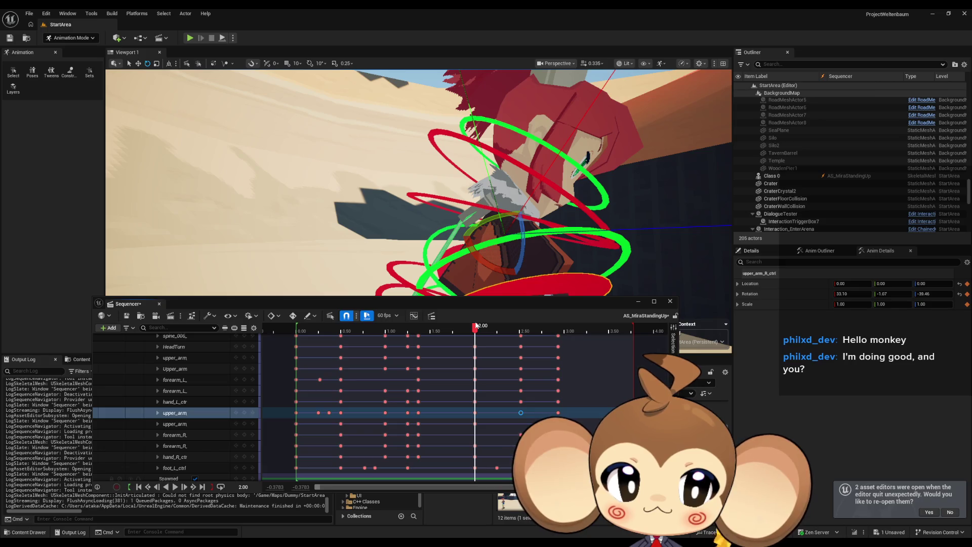
left_click_drag(477, 326, 524, 327)
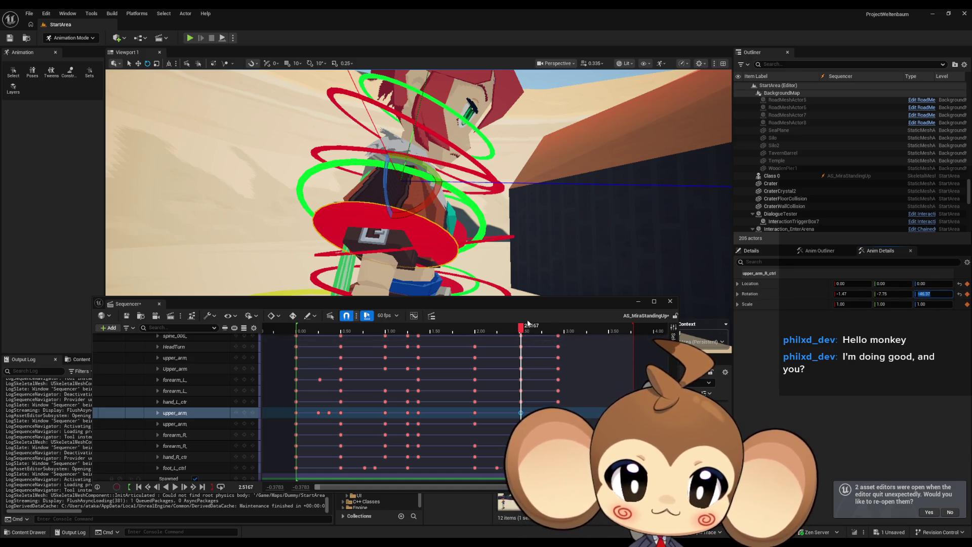
mouse_move(521, 326)
left_mouse_down()
mouse_move(581, 327)
mouse_move(386, 327)
mouse_move(423, 327)
left_mouse_up()
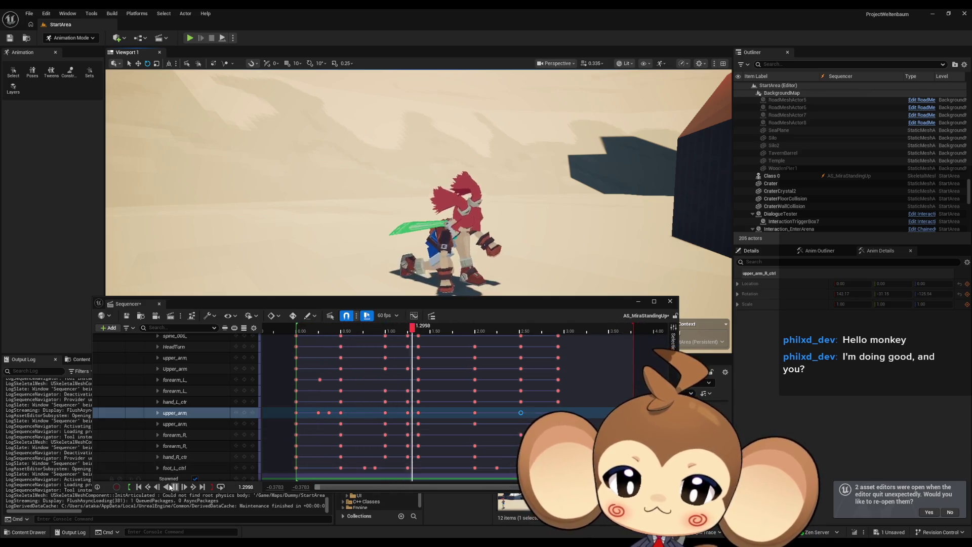
Stop playback and move the playback range end from 4.0 to 3.0 seconds
key("space")
scroll(627, 375, "up", 10)
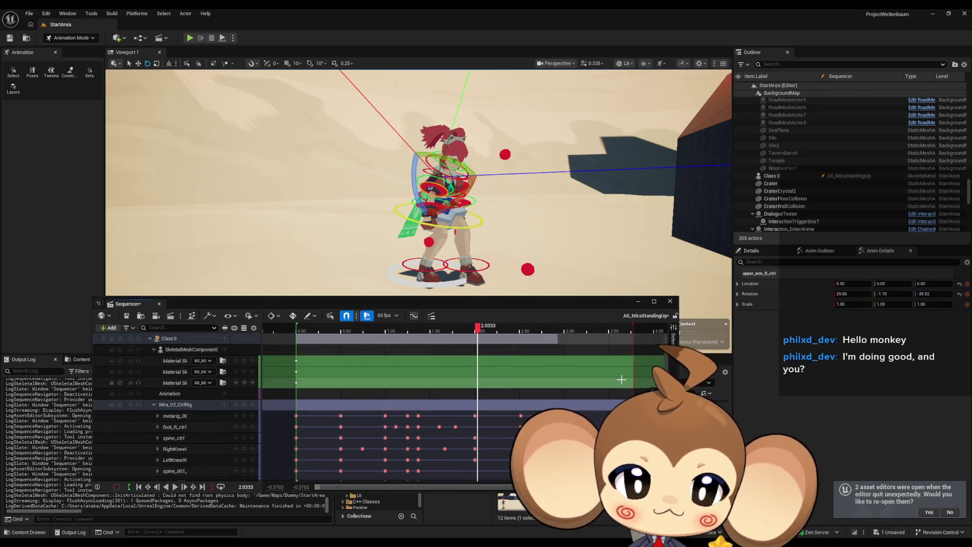
left_click_drag(634, 328, 570, 336)
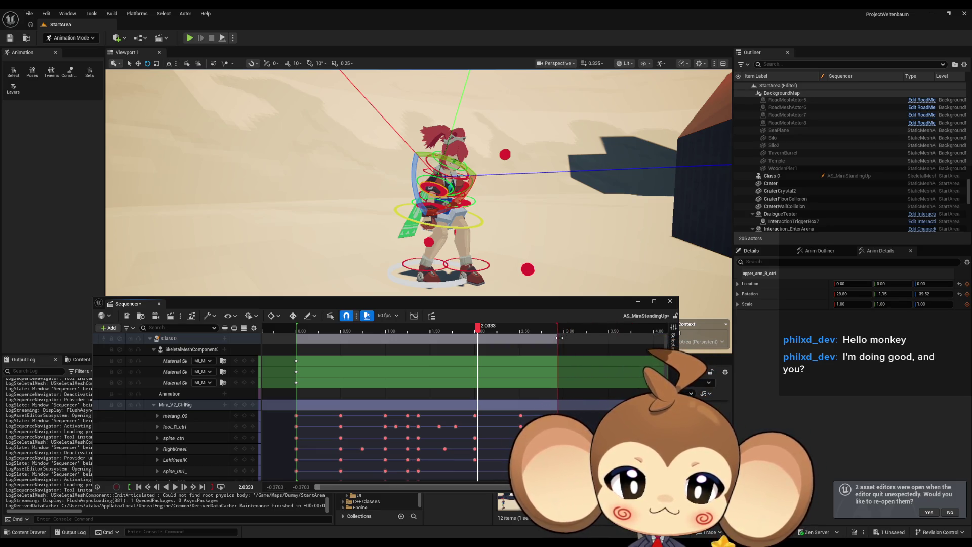
scroll(559, 338, "up", 5)
scroll(559, 338, "up", 5)
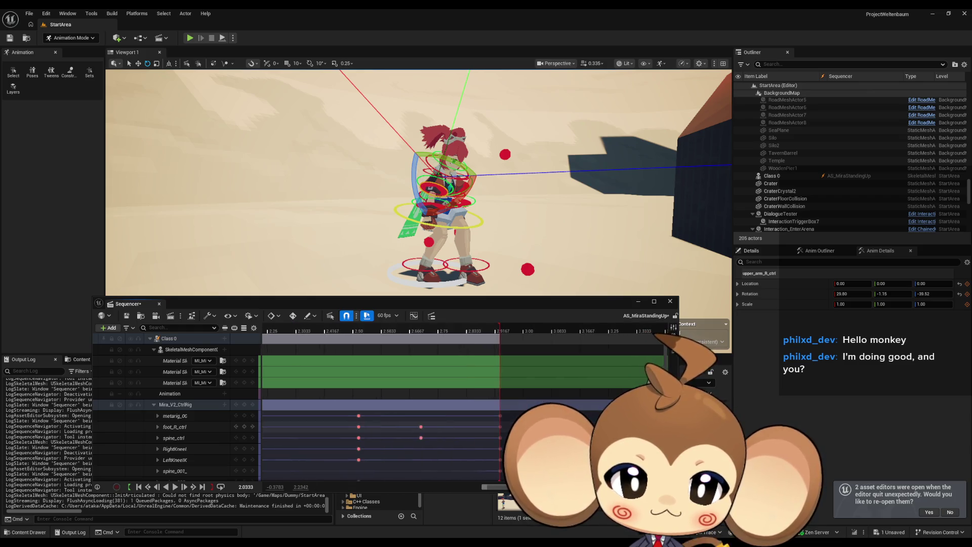
Loop-play the blocked-out walk and dock the Sequencer panel lower under the viewport
scroll(559, 337, "down", 5)
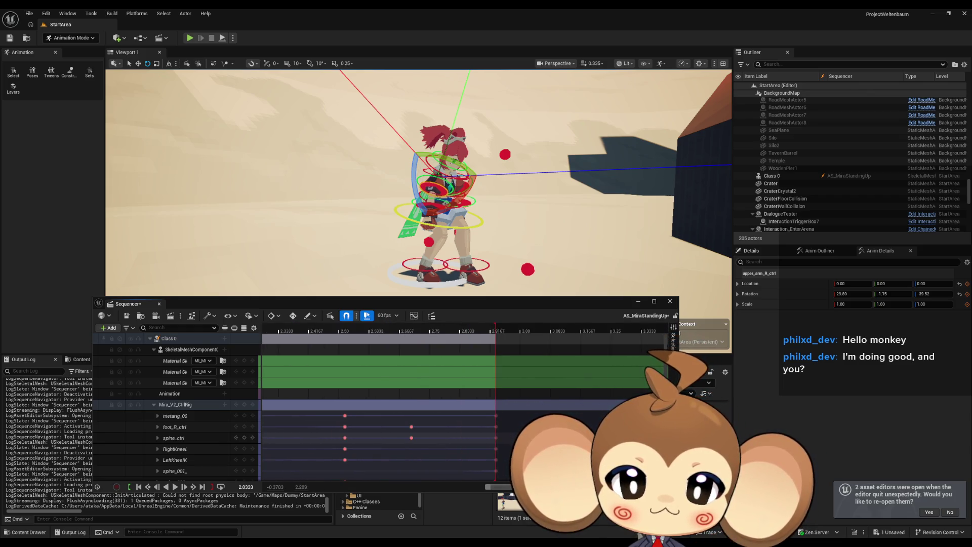
scroll(497, 424, "down", 10)
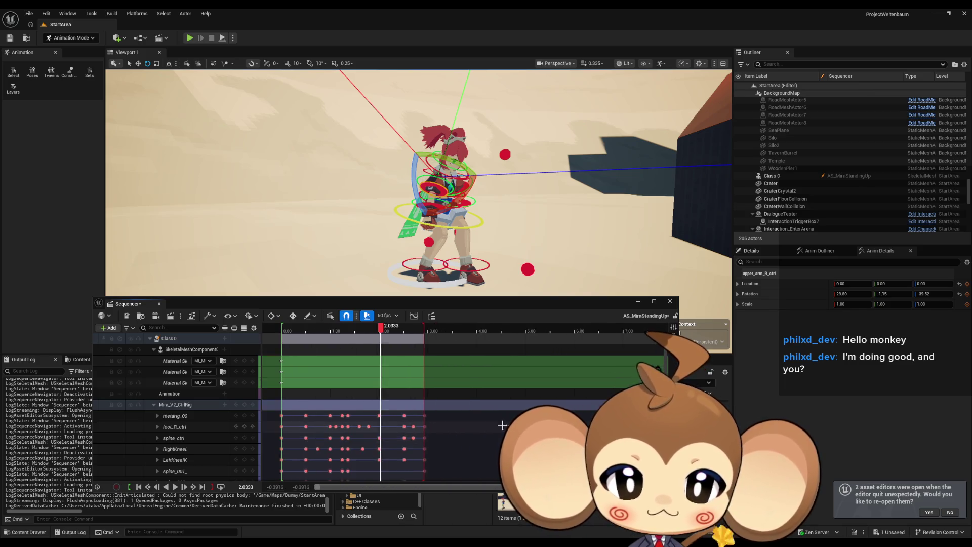
scroll(497, 424, "down", 5)
scroll(497, 427, "up", 5)
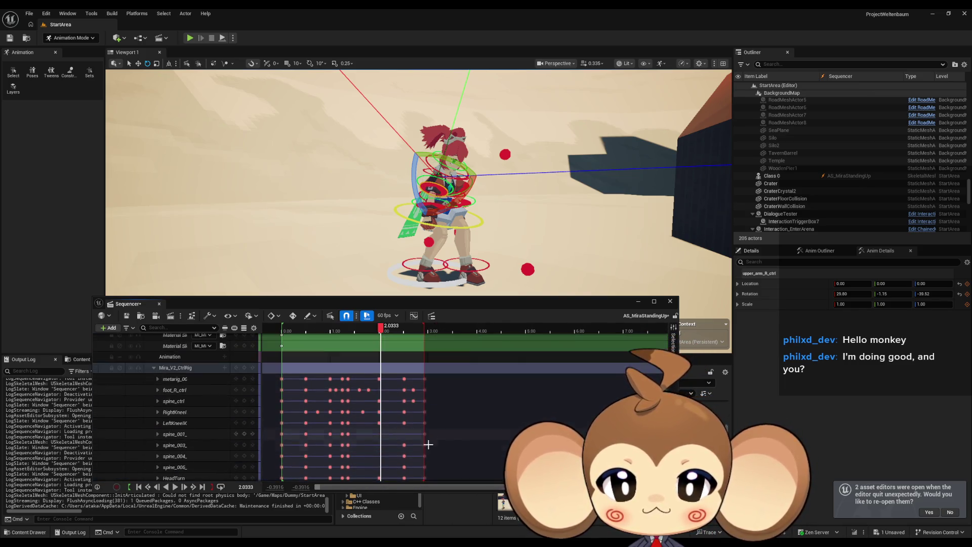
left_click(176, 487)
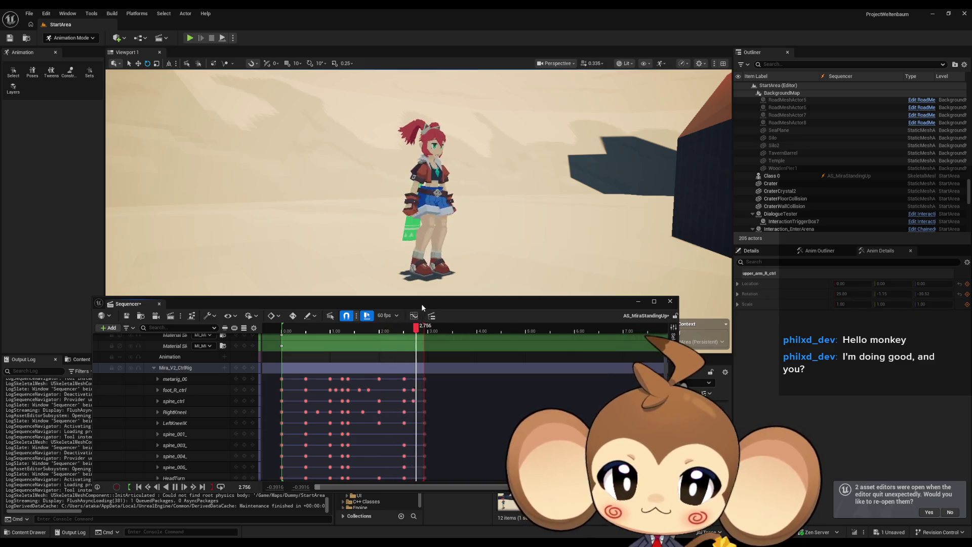
left_click_drag(421, 304, 369, 412)
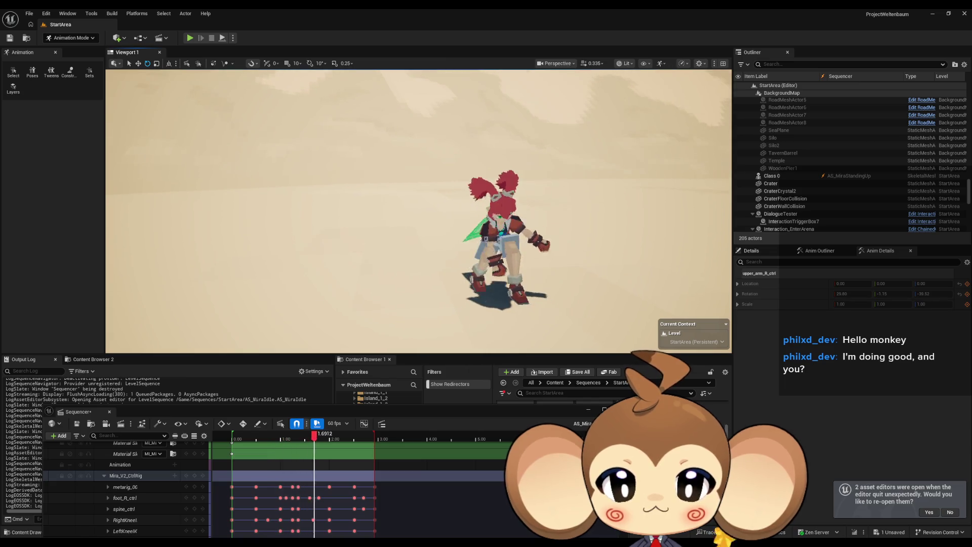
Float the Sequencer panel back up, save AS_MiraStandingUp, and close the Sequencer
left_click_drag(337, 416, 517, 233)
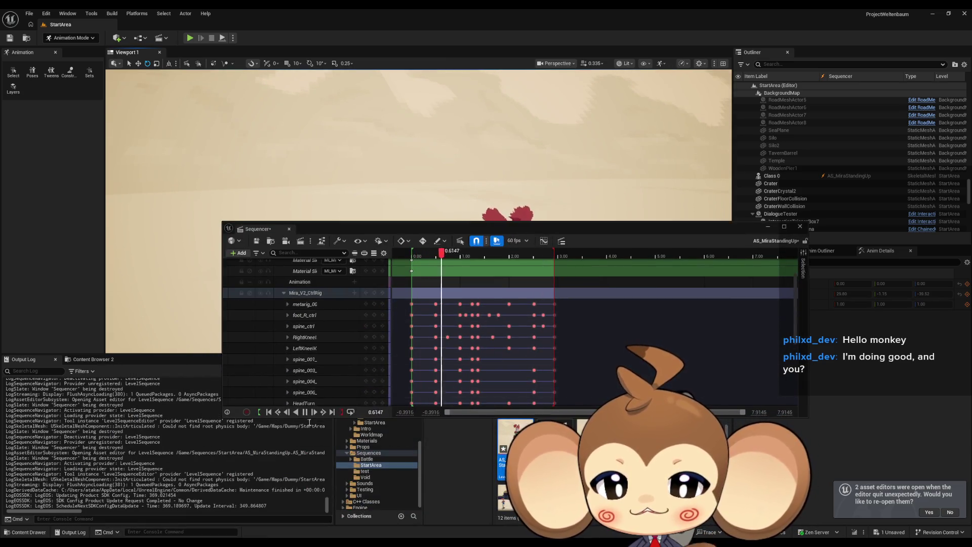
left_click(258, 243)
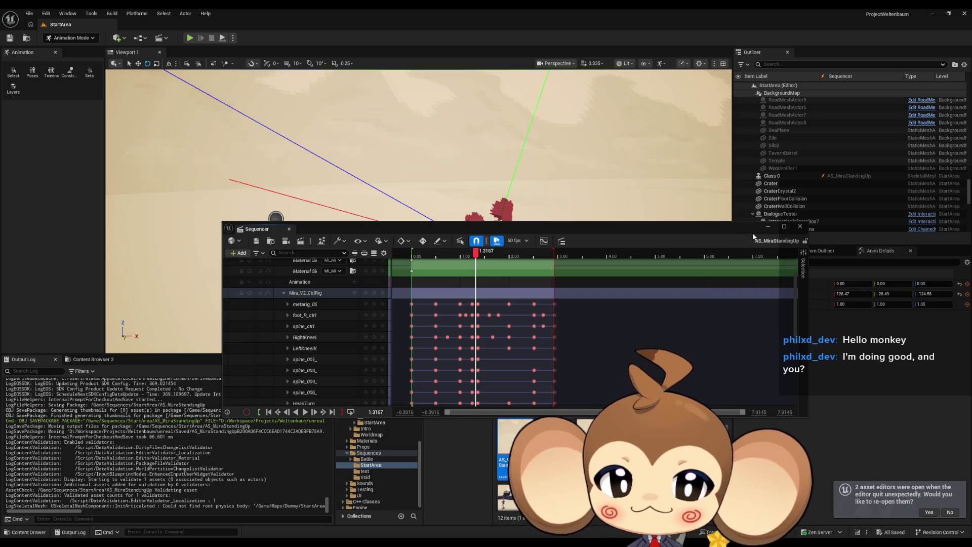
left_click(800, 227)
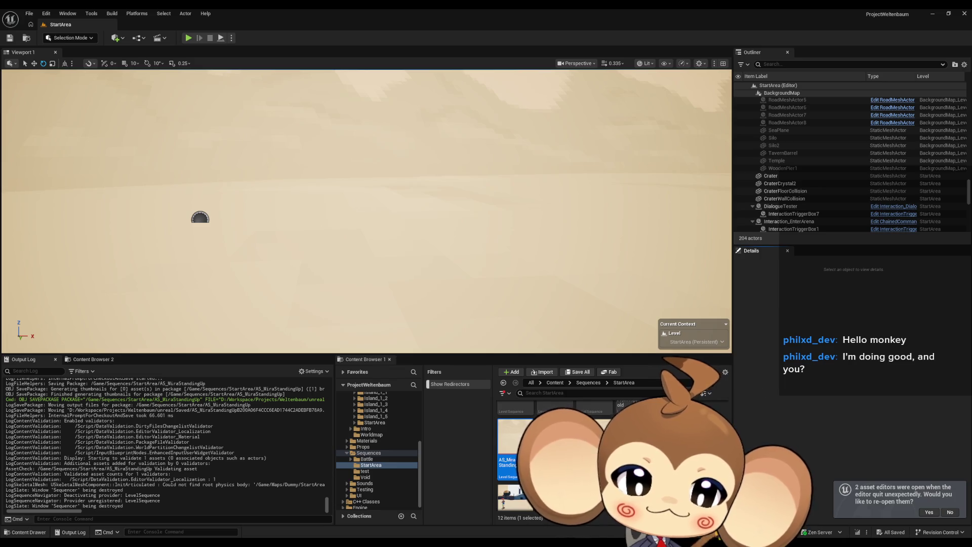
Duplicate the first AS_Mira sequence asset in Sequences/StartArea with Ctrl+D
left_click(507, 414)
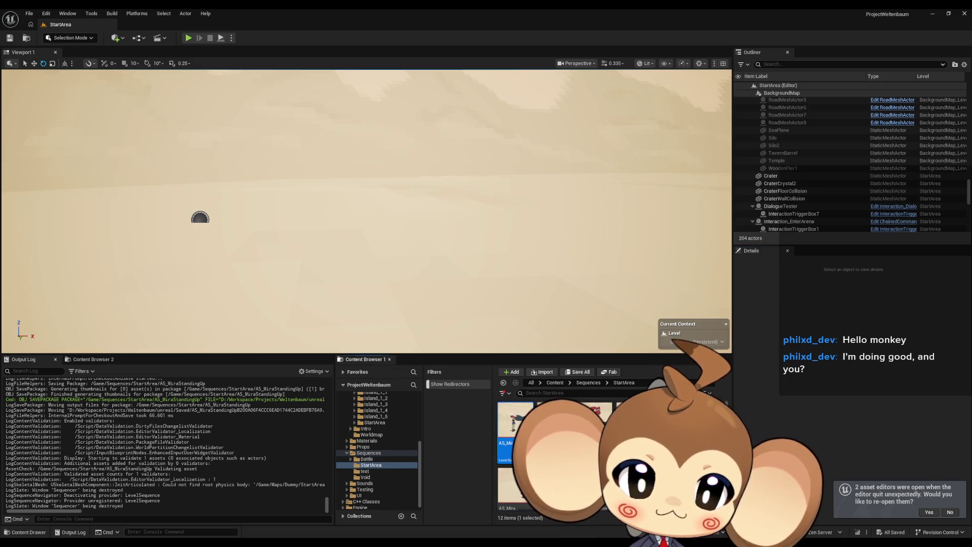
key("ctrl+d")
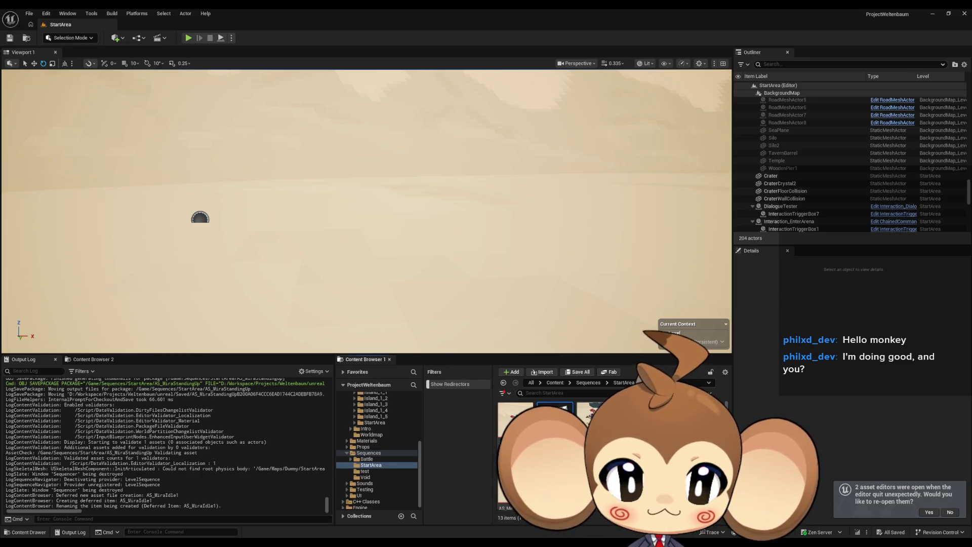
Confirm the name AS_MiraWalk and collapse the Mira_V2_CtrlRig track in Sequencer
key("Return")
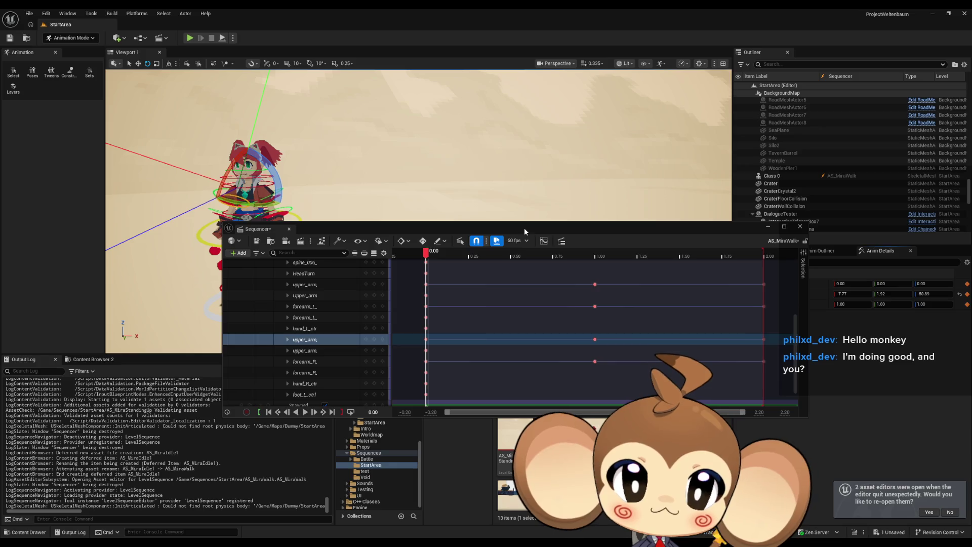
scroll(503, 333, "down", 10)
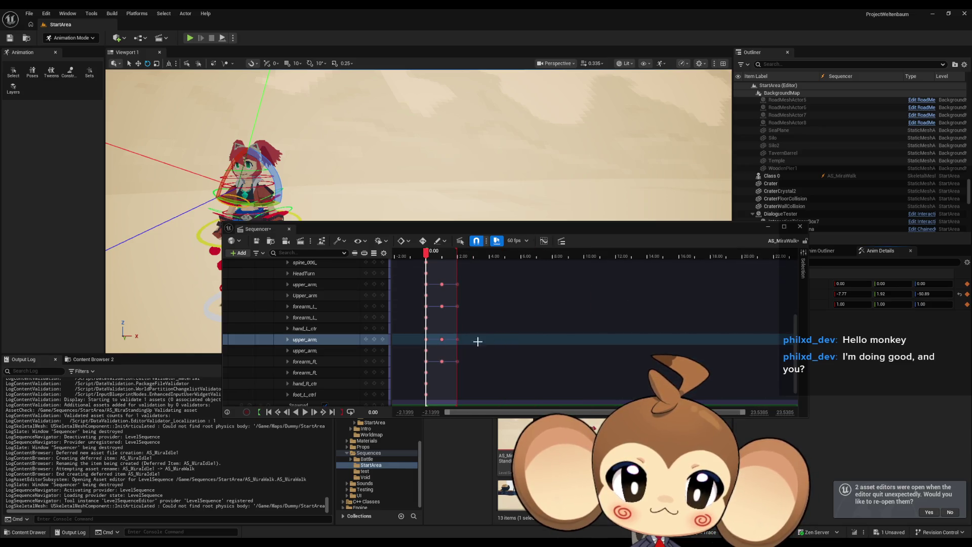
scroll(337, 285, "up", 4)
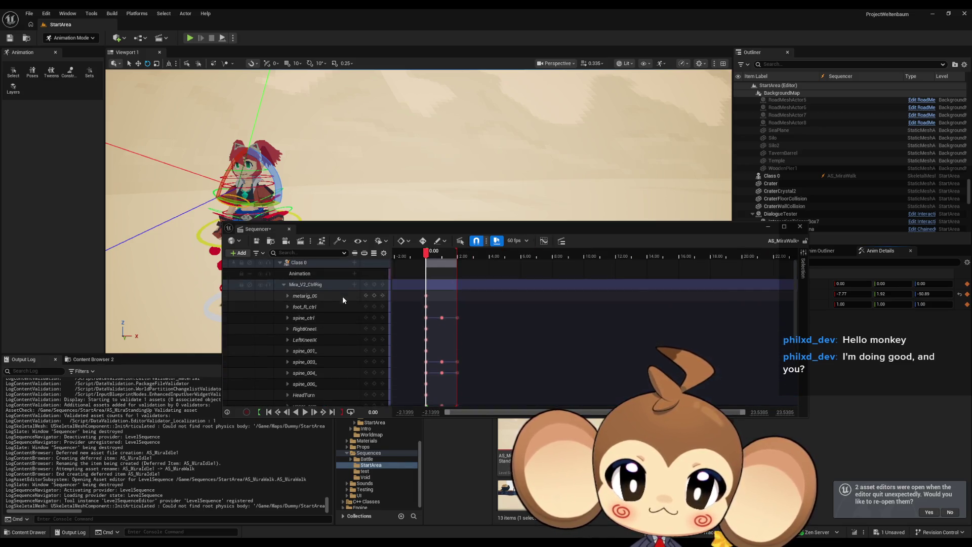
left_click(284, 285)
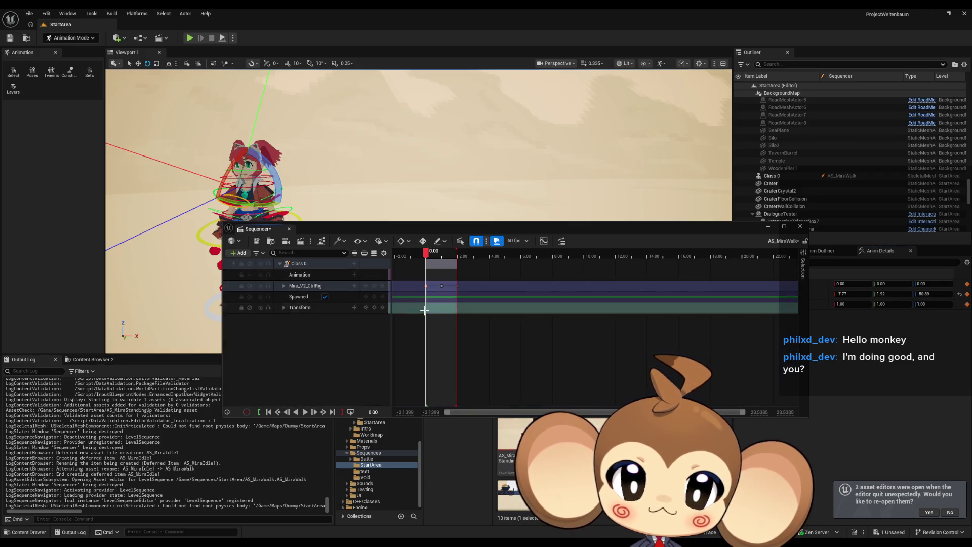
mouse_move(385, 212)
left_mouse_down()
mouse_move(350, 213)
mouse_move(370, 212)
mouse_move(307, 362)
mouse_move(385, 212)
mouse_move(364, 212)
mouse_move(368, 200)
mouse_move(374, 223)
left_mouse_up()
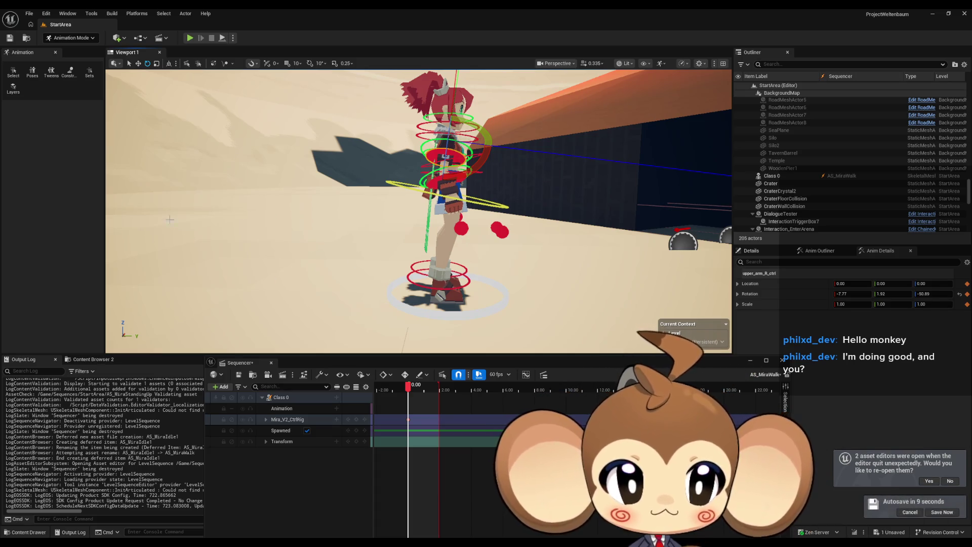
left_click_drag(368, 268, 451, 257)
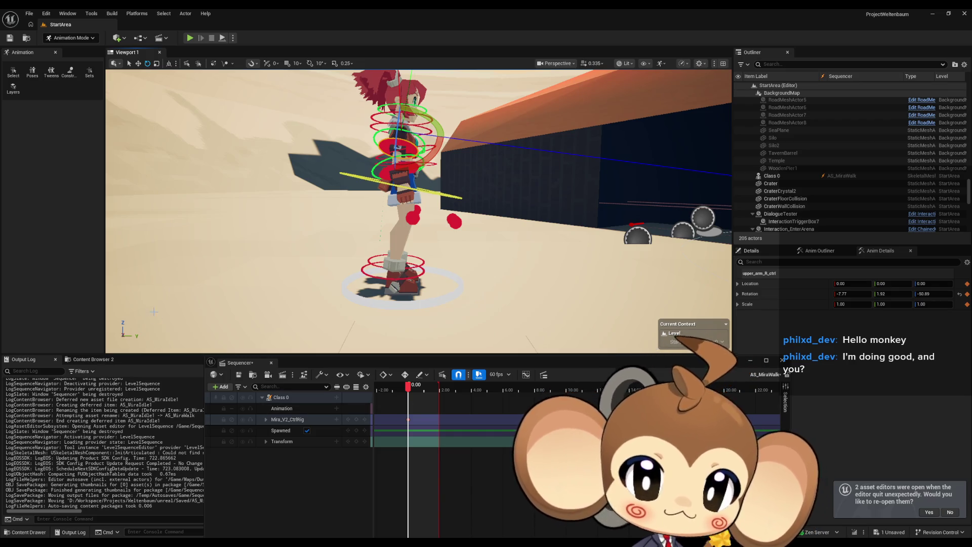
key("a")
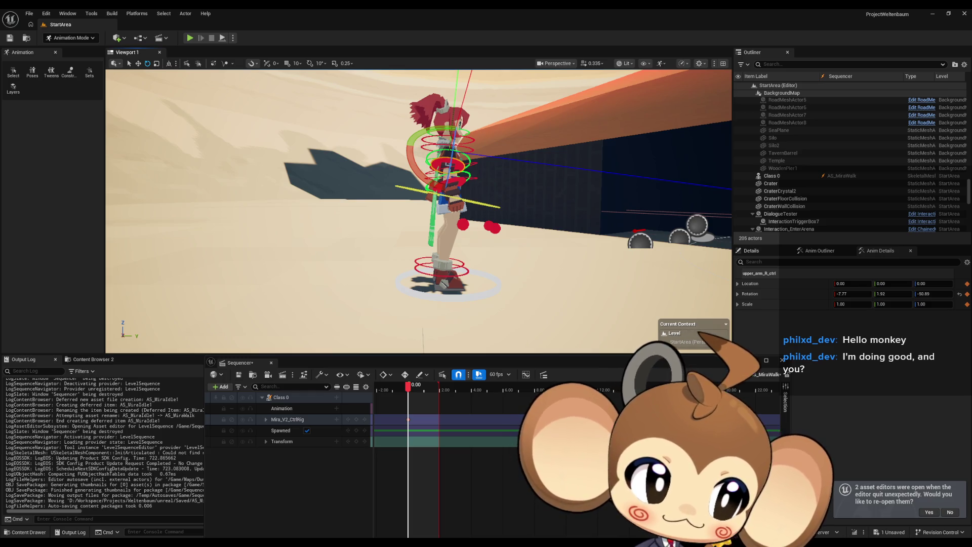
key("w")
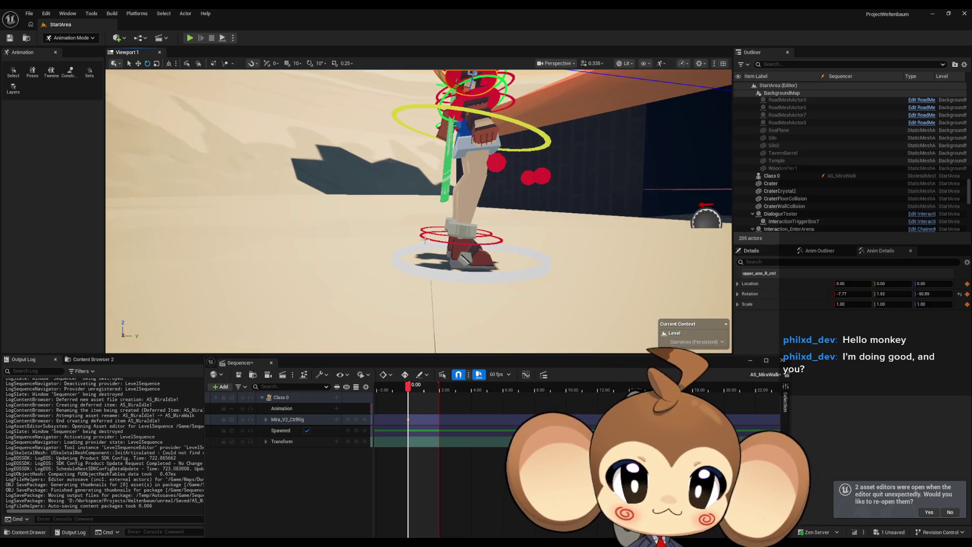
left_click(425, 241)
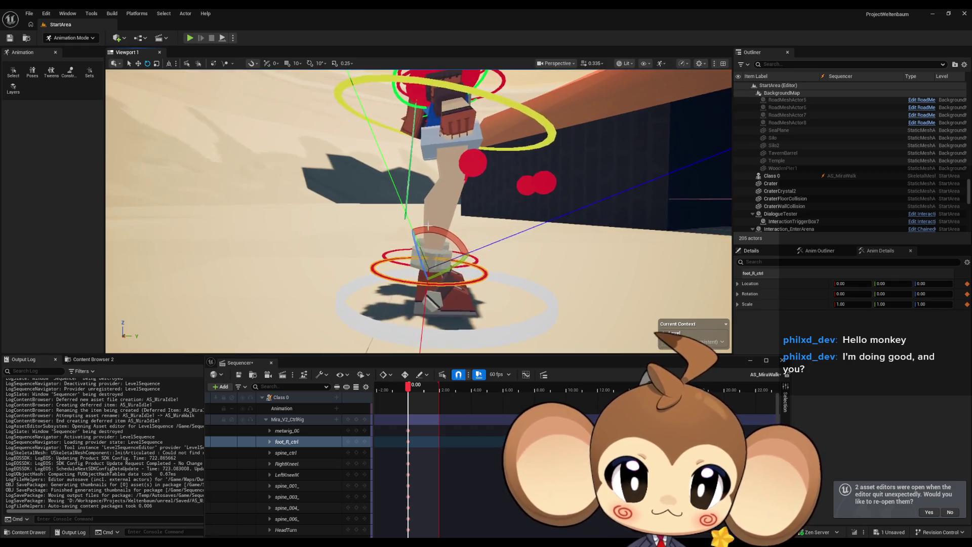
Switch to the Translate gizmo and raise Mira's right foot control up and forward
key("d")
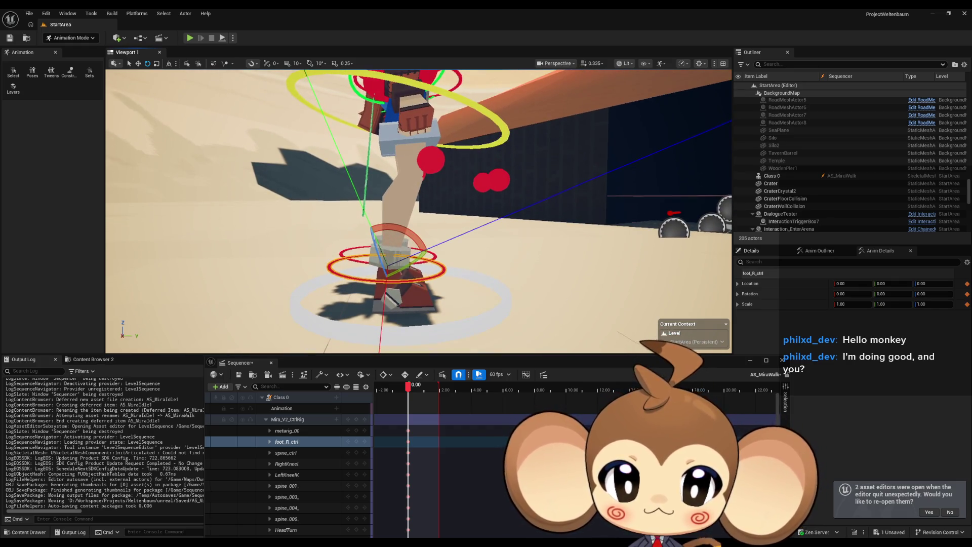
left_click(138, 63)
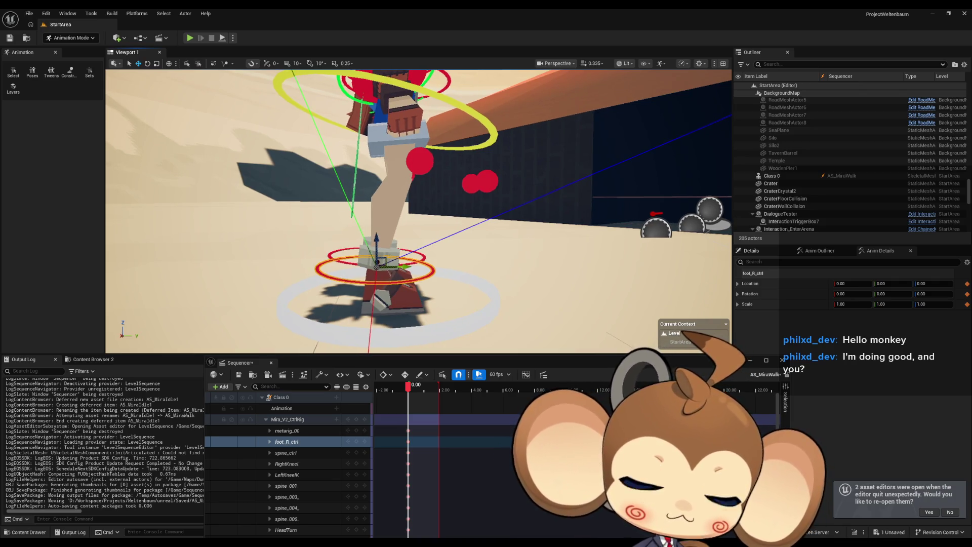
key("q")
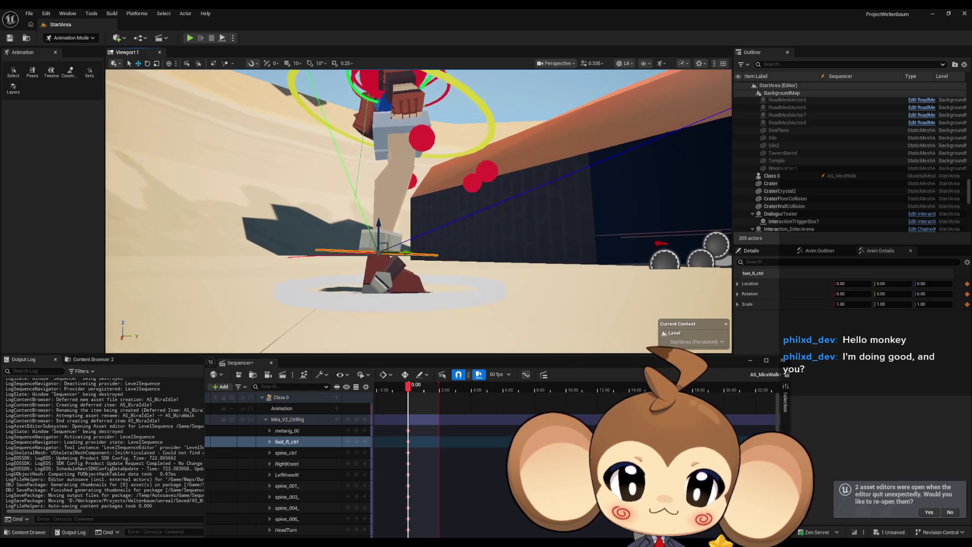
key("w")
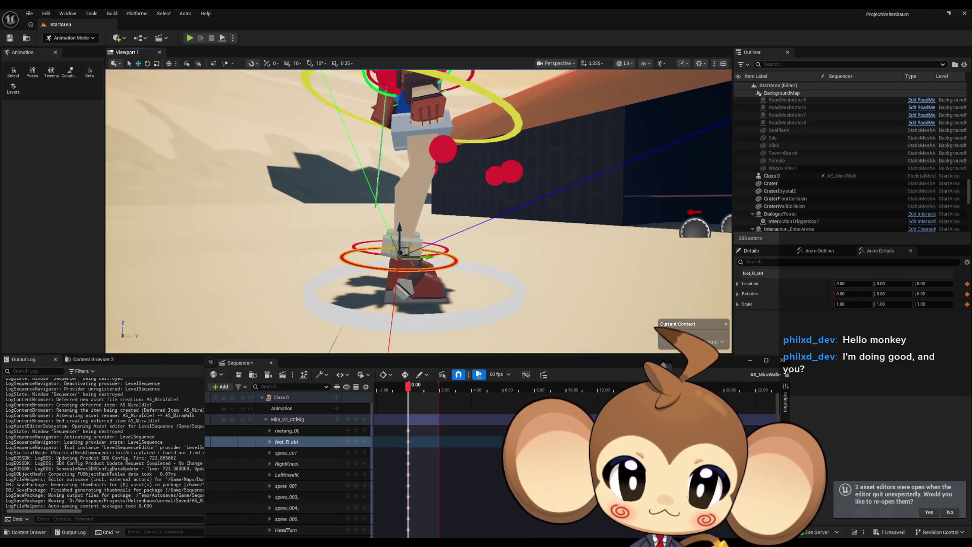
key("s")
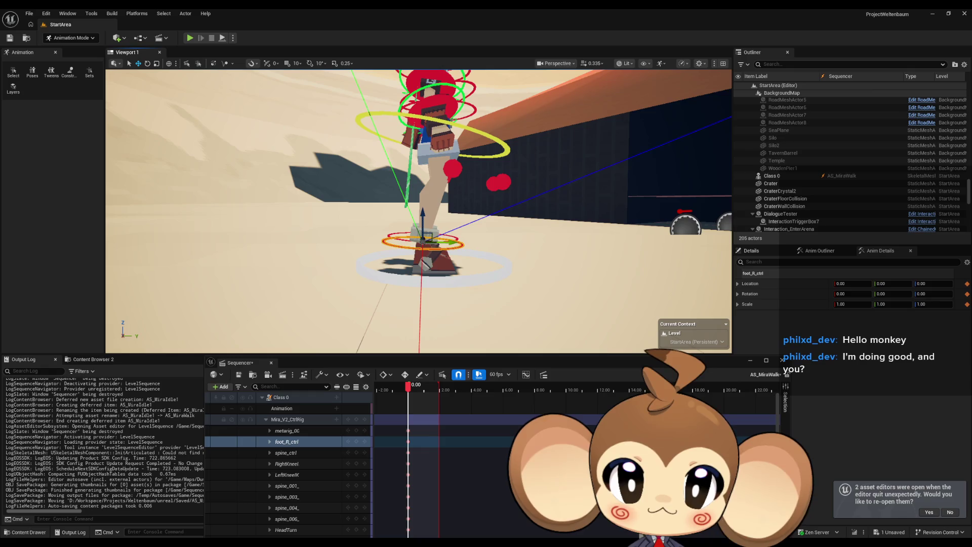
key("w")
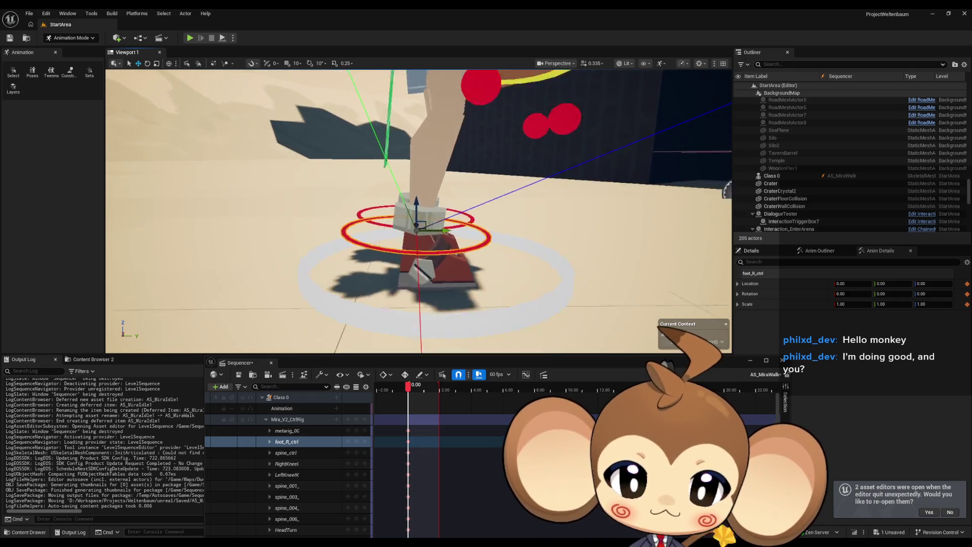
mouse_move(427, 218)
left_mouse_down()
mouse_move(398, 196)
mouse_move(417, 205)
mouse_move(428, 236)
mouse_move(419, 236)
left_mouse_up()
Lift the right foot control higher and nudge it sideways
left_click(147, 64)
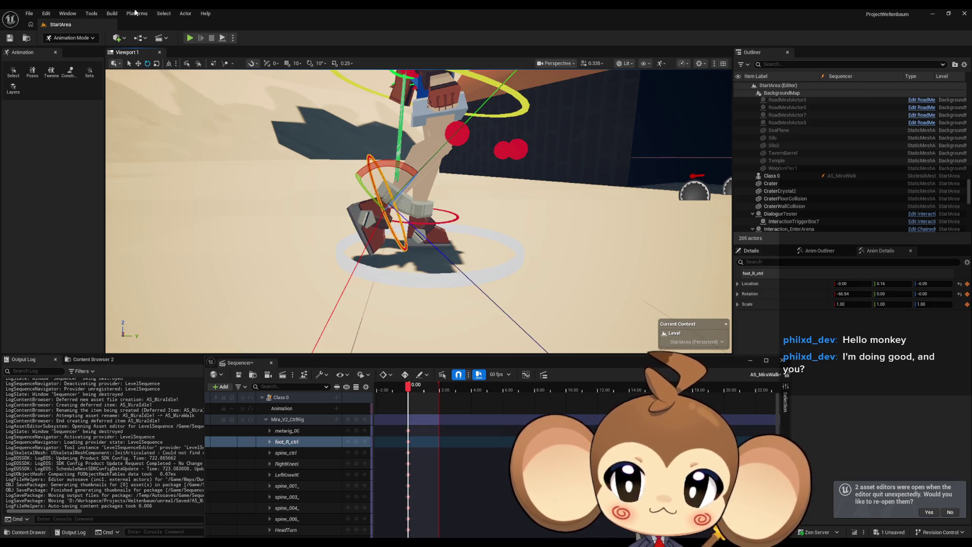
left_click(138, 64)
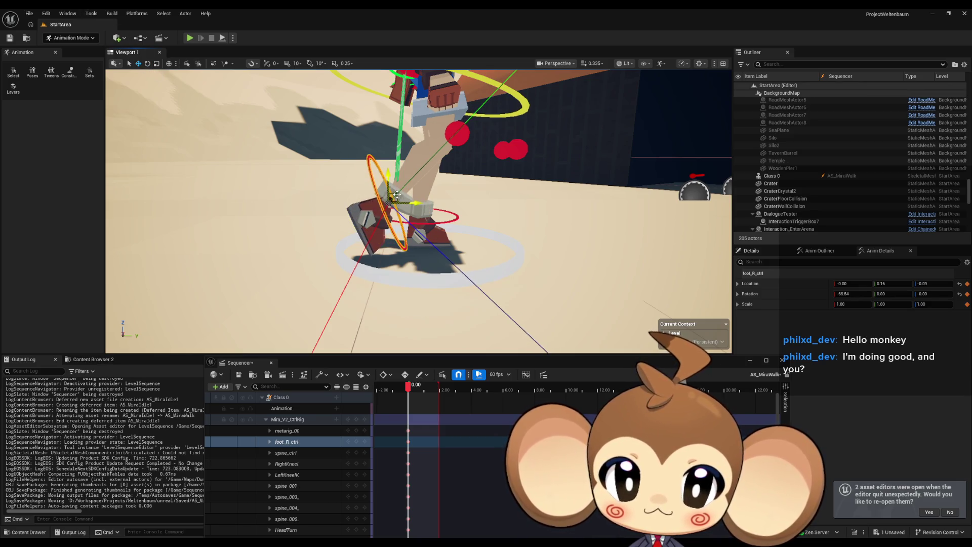
left_click_drag(397, 195, 400, 184)
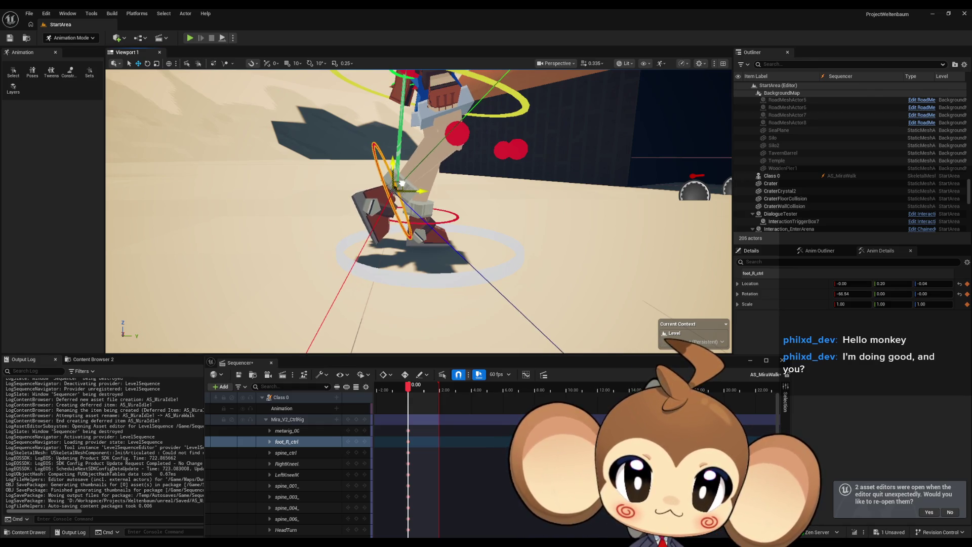
scroll(400, 184, "down", 3)
left_click_drag(400, 184, 437, 153)
mouse_move(416, 217)
left_mouse_down()
mouse_move(532, 218)
mouse_move(471, 203)
left_mouse_up()
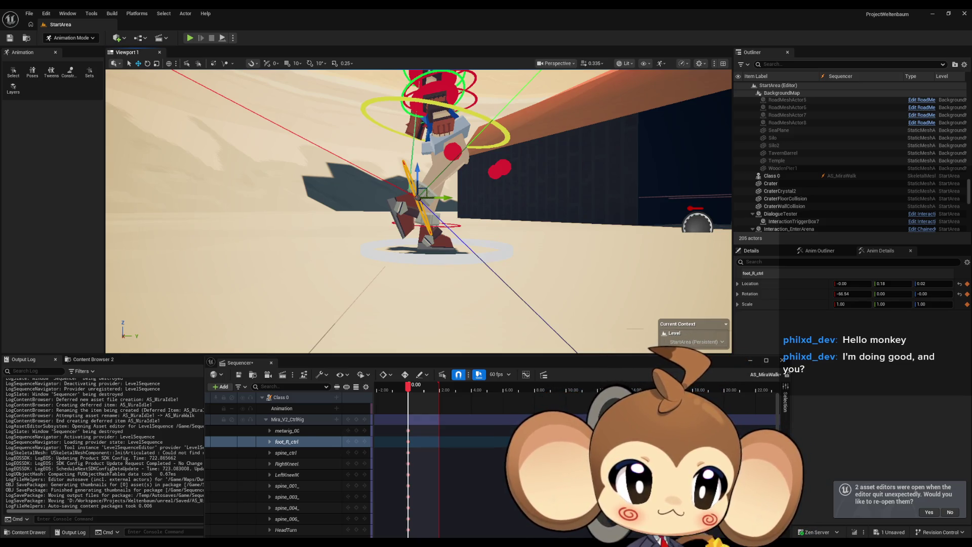
Orbit around Mira to check the foot pose and select the right upper arm control
left_click_drag(471, 202, 468, 204)
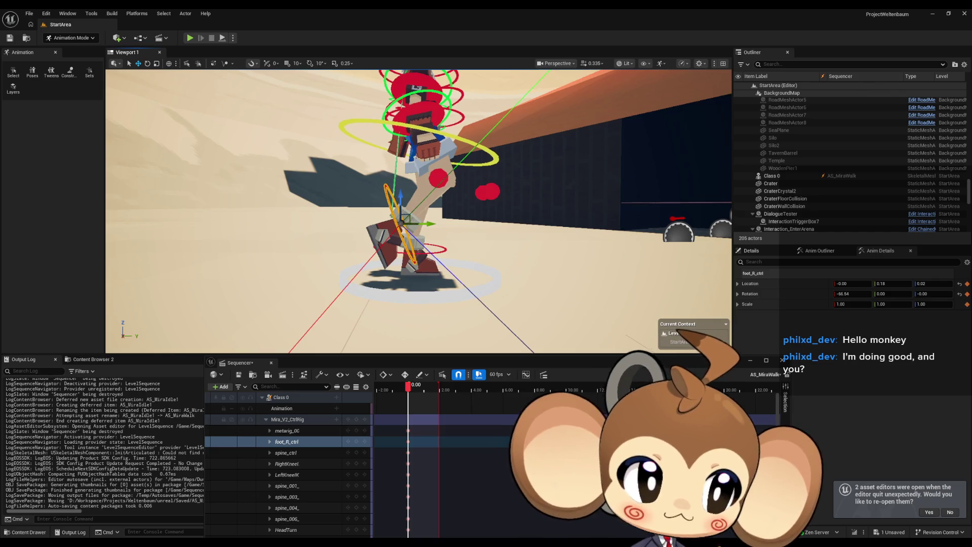
left_click_drag(425, 192, 406, 161)
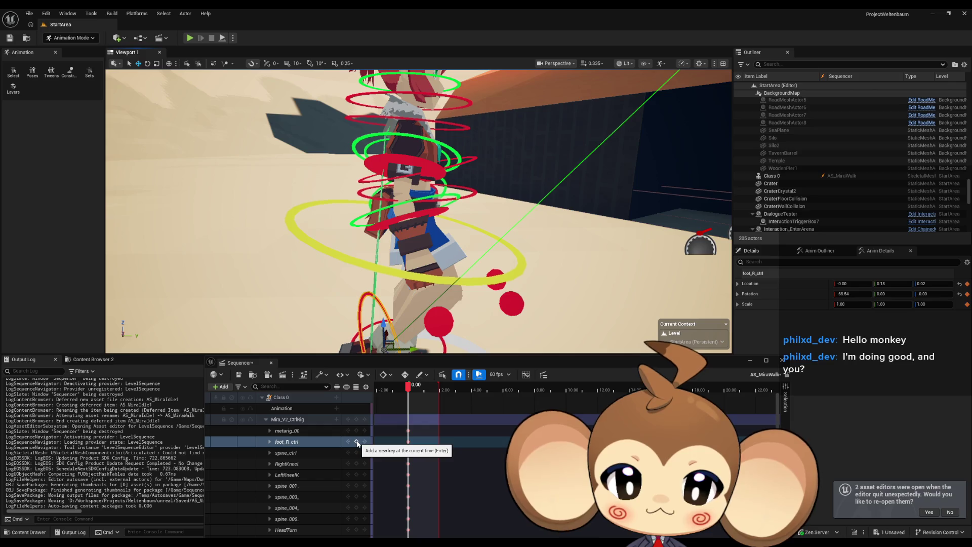
left_click_drag(447, 293, 447, 293)
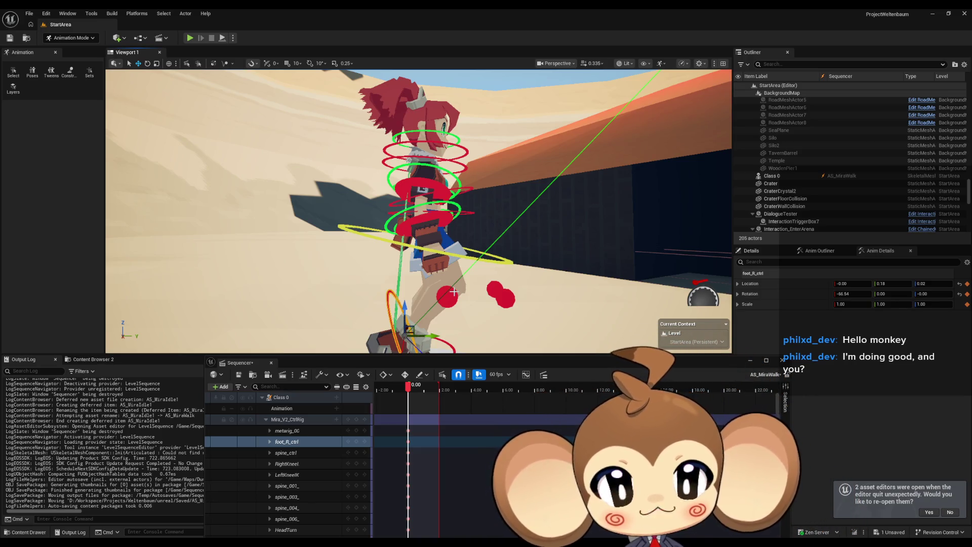
left_click_drag(440, 288, 412, 308)
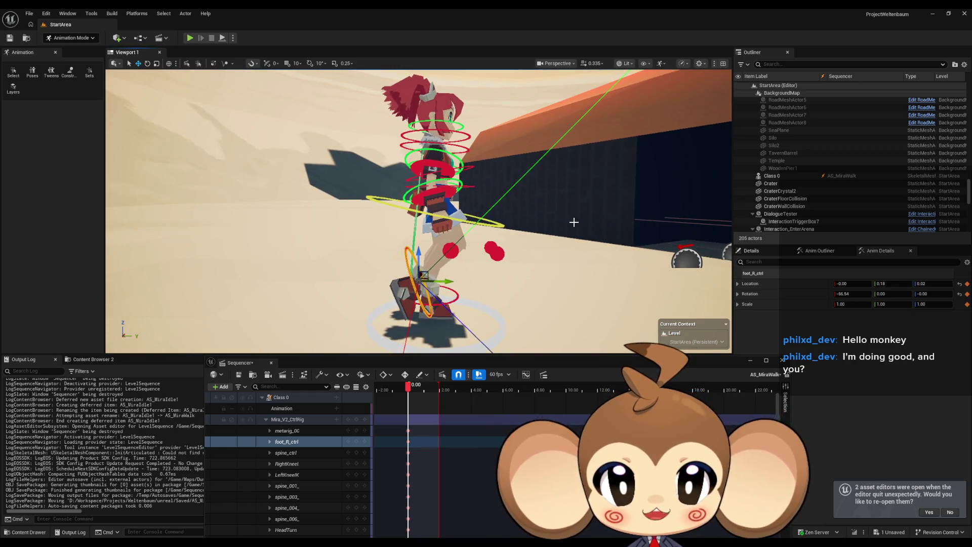
scroll(489, 300, "up", 3)
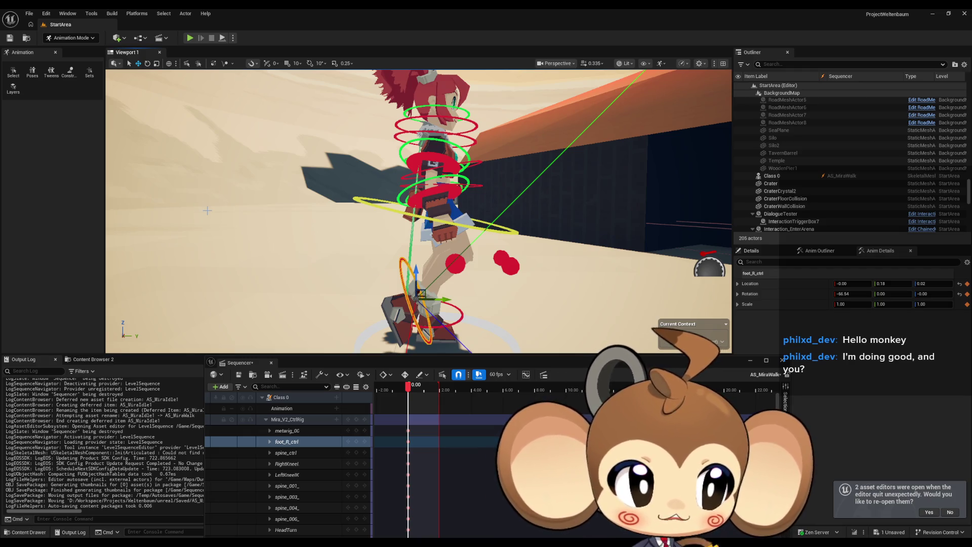
left_click(442, 158)
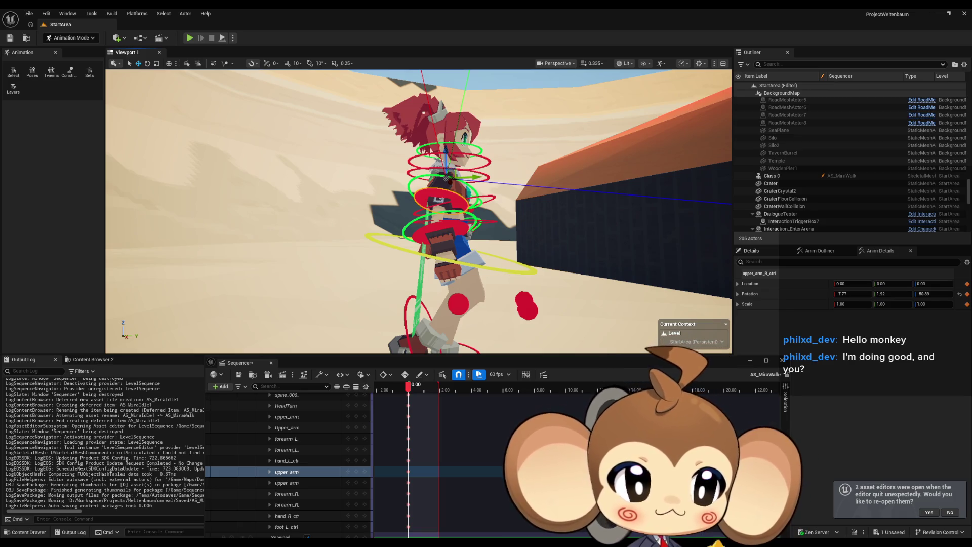
Rotate the right upper arm slightly and key the right forearm at the current frame
mouse_move(428, 175)
left_mouse_down()
mouse_move(415, 175)
mouse_move(428, 176)
left_mouse_up()
left_click(147, 64)
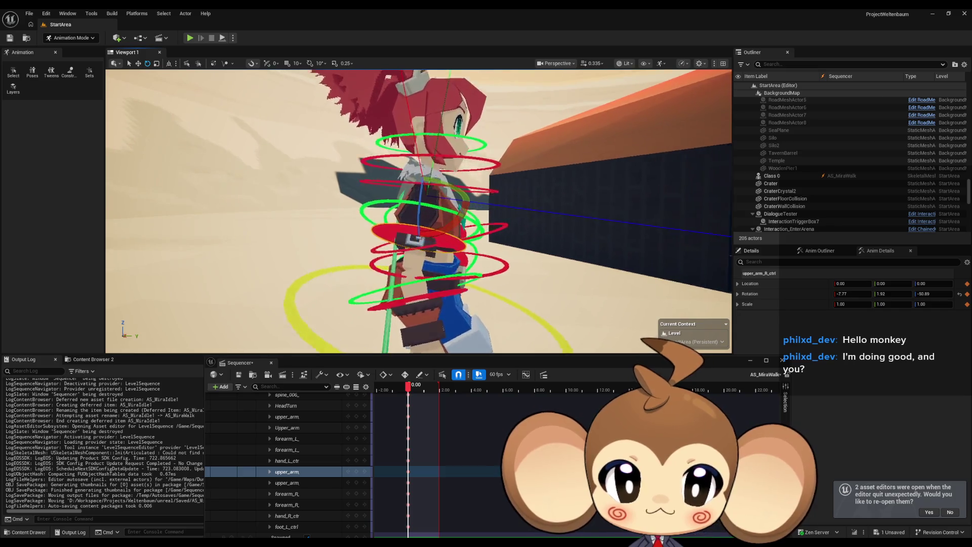
left_click_drag(436, 189, 449, 180)
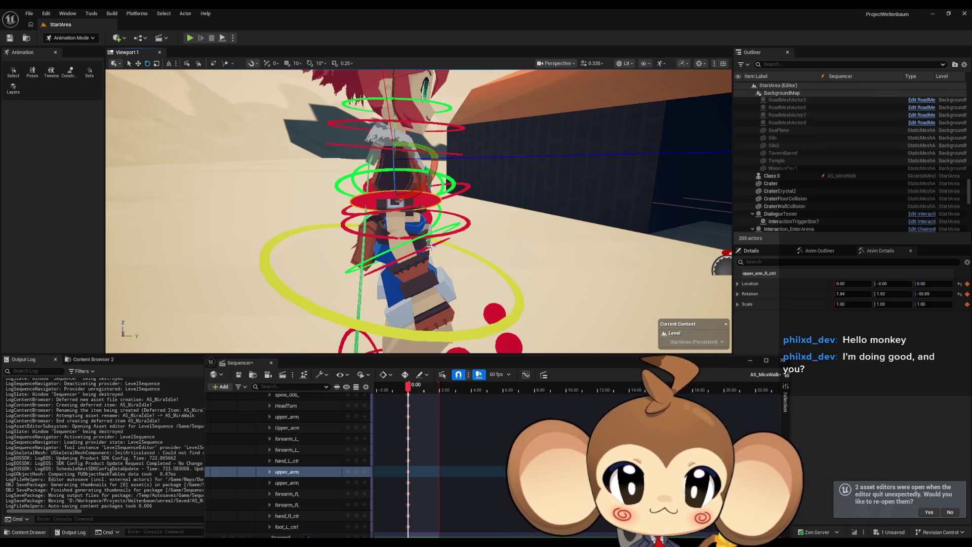
left_click(406, 261)
mouse_move(408, 238)
left_mouse_down()
mouse_move(390, 243)
mouse_move(407, 227)
left_mouse_up()
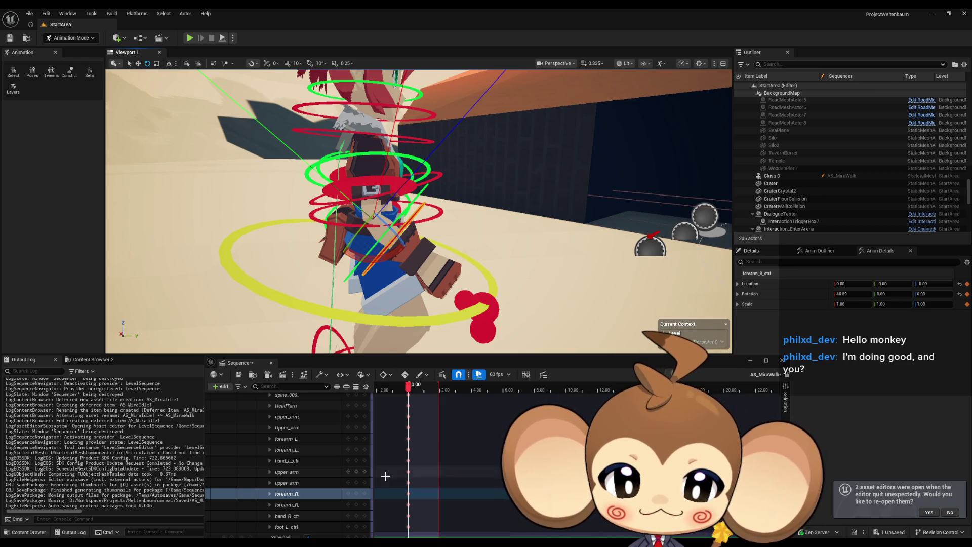
left_click(357, 494)
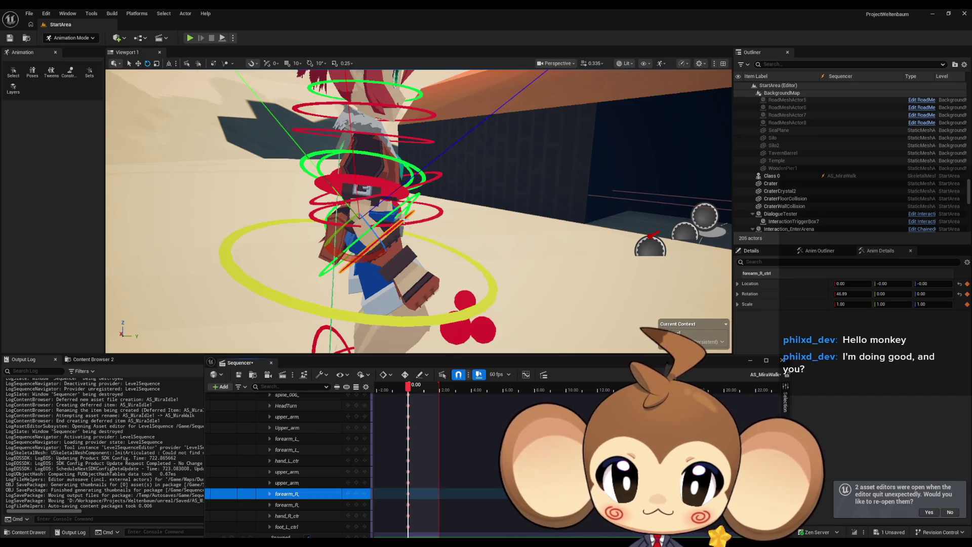
Swing the right upper arm to rotation 8.36, 1.92, -50.89 and select its upper_arm track
left_click(389, 173)
left_click_drag(390, 175, 403, 200)
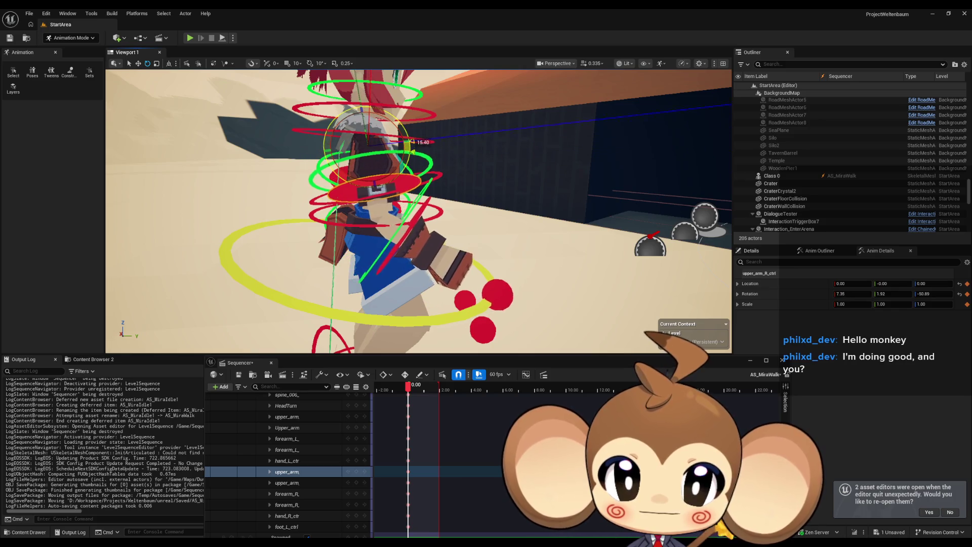
left_click(400, 471)
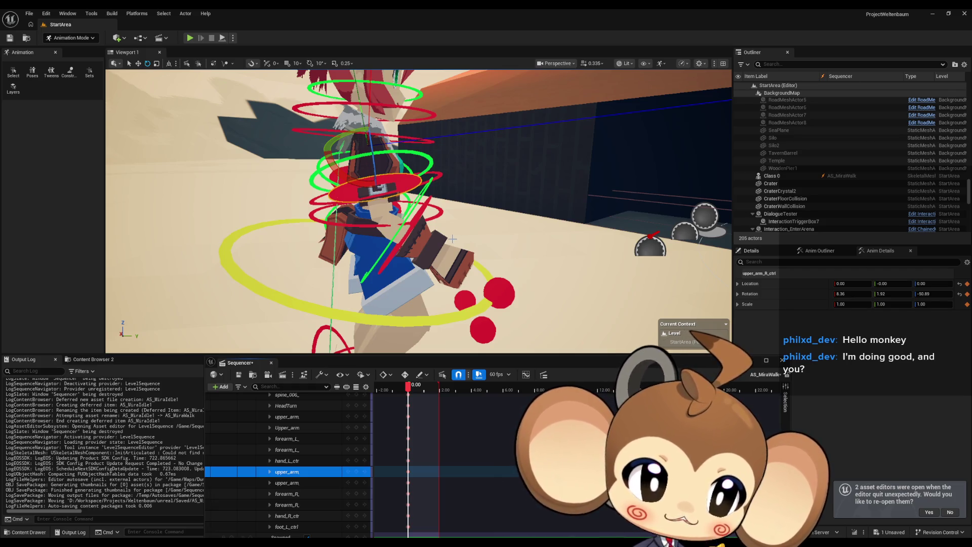
mouse_move(427, 213)
left_mouse_down()
mouse_move(380, 216)
mouse_move(407, 215)
left_mouse_up()
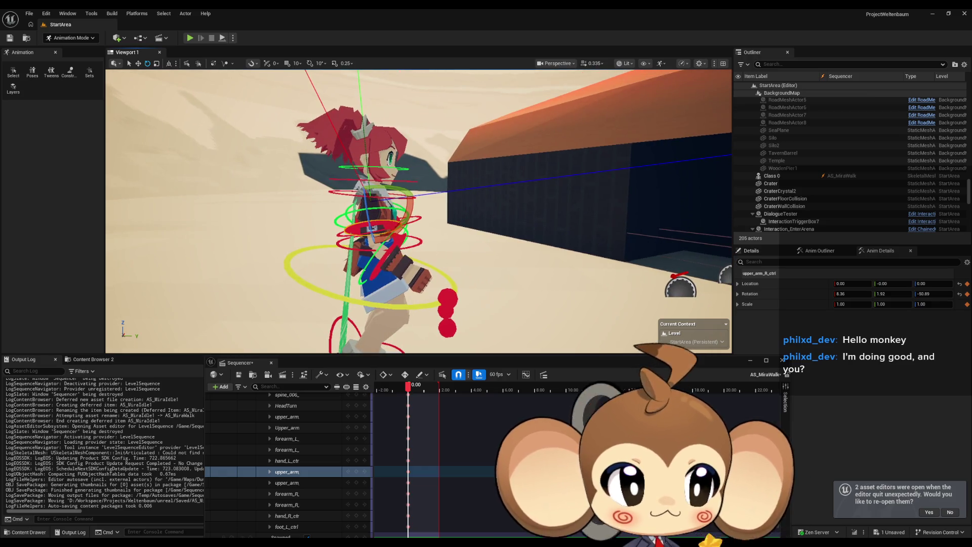
scroll(437, 261, "up", 5)
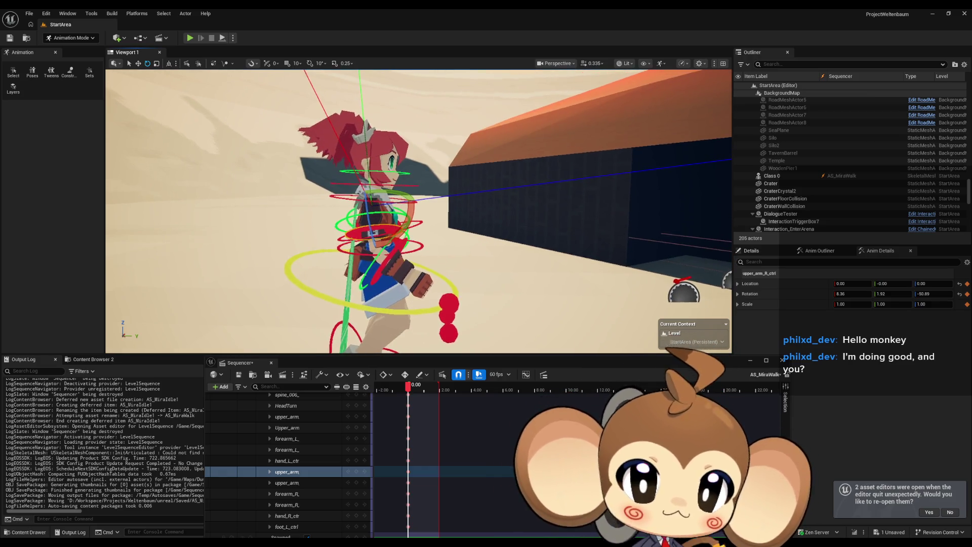
Select the spine_001 control and its track, framing the torso
left_click(400, 243)
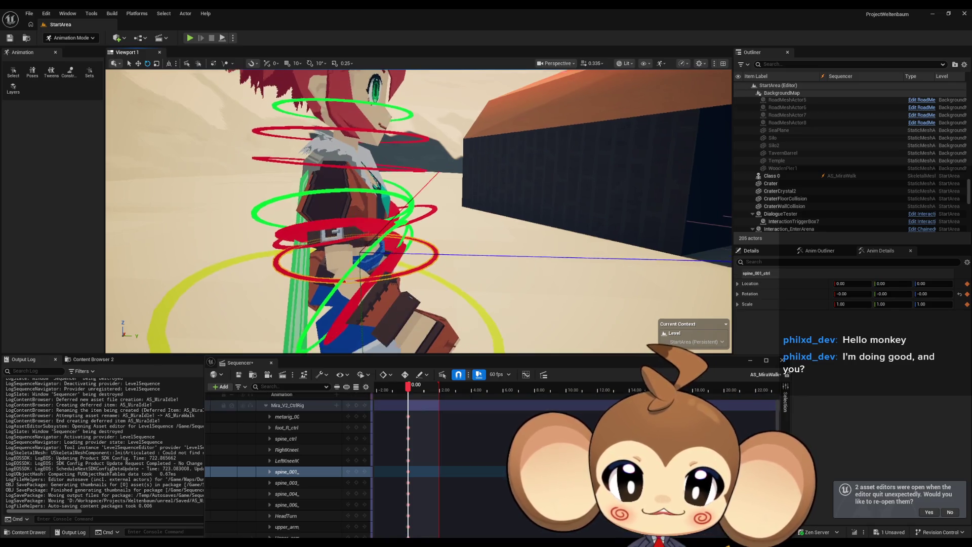
scroll(400, 245, "down", 4)
scroll(400, 244, "up", 3)
left_click_drag(400, 245, 421, 213)
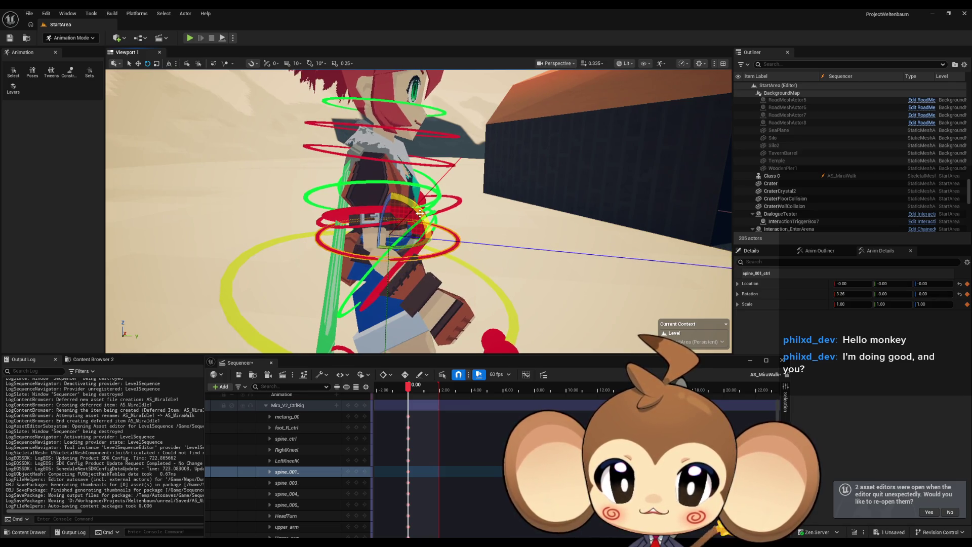
left_click(355, 471)
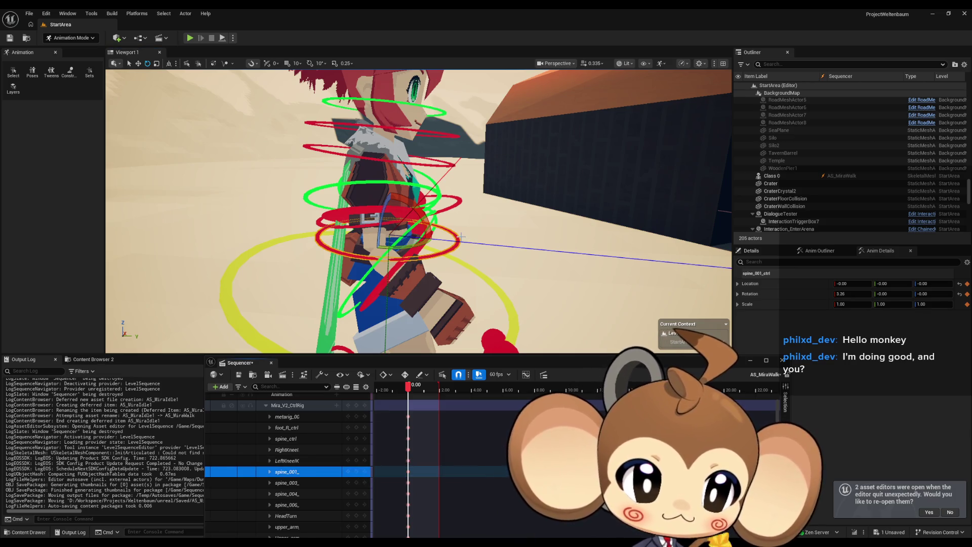
mouse_move(459, 220)
left_mouse_down()
mouse_move(446, 223)
mouse_move(471, 162)
mouse_move(425, 182)
mouse_move(429, 192)
mouse_move(454, 155)
left_mouse_up()
Rotate spine_004 and spine_006 (to -4.26 on X) and key both at frame 0
left_click(465, 196)
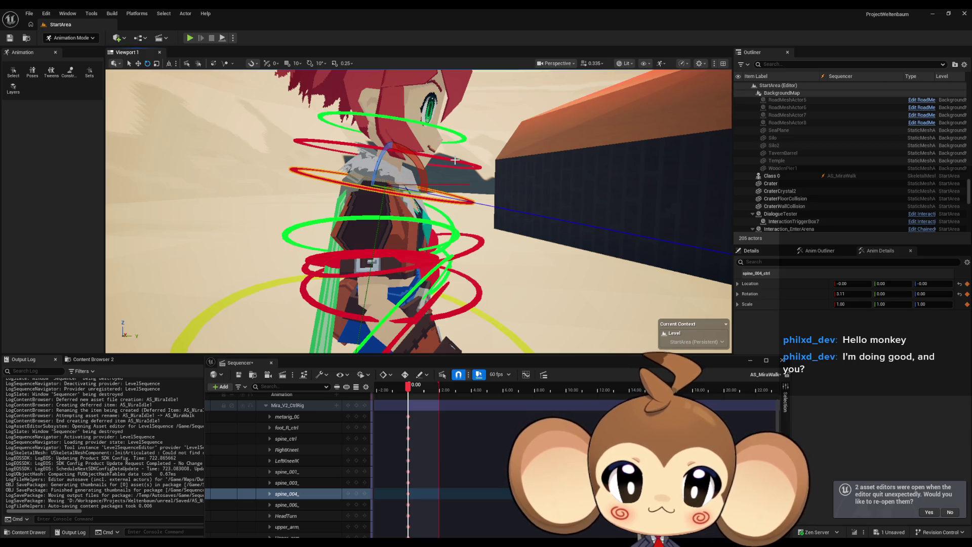
left_click(455, 161)
left_click_drag(429, 173, 434, 161)
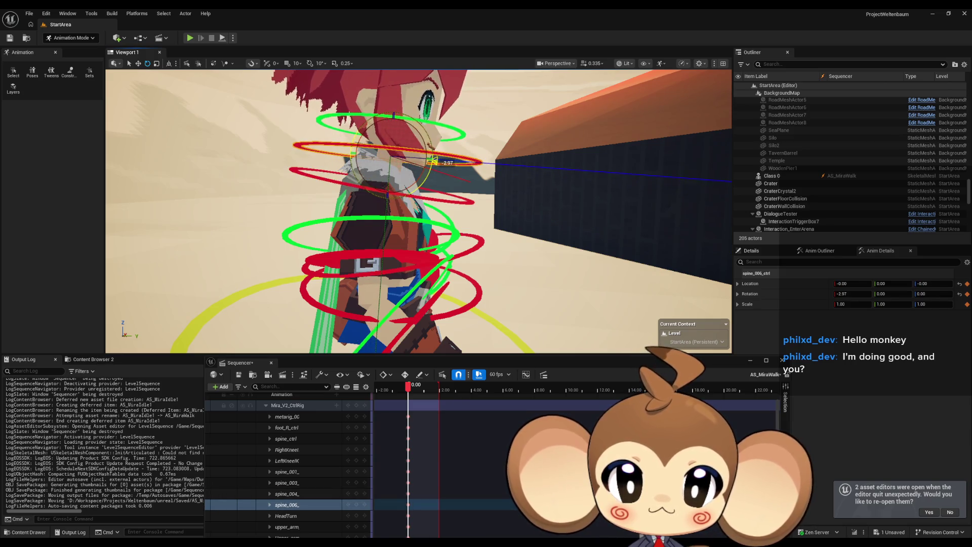
left_click(437, 199)
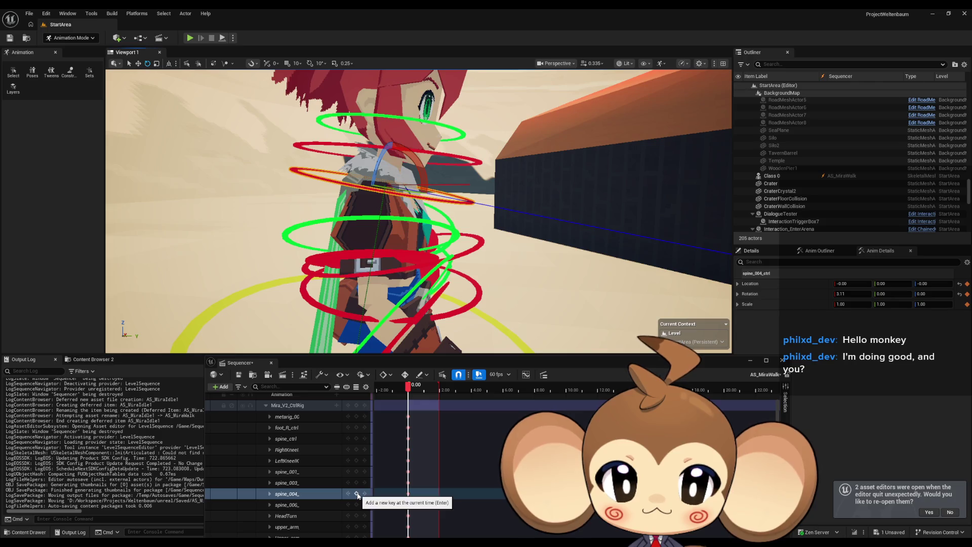
left_click(329, 494)
left_click(477, 166)
left_click_drag(433, 170, 434, 158)
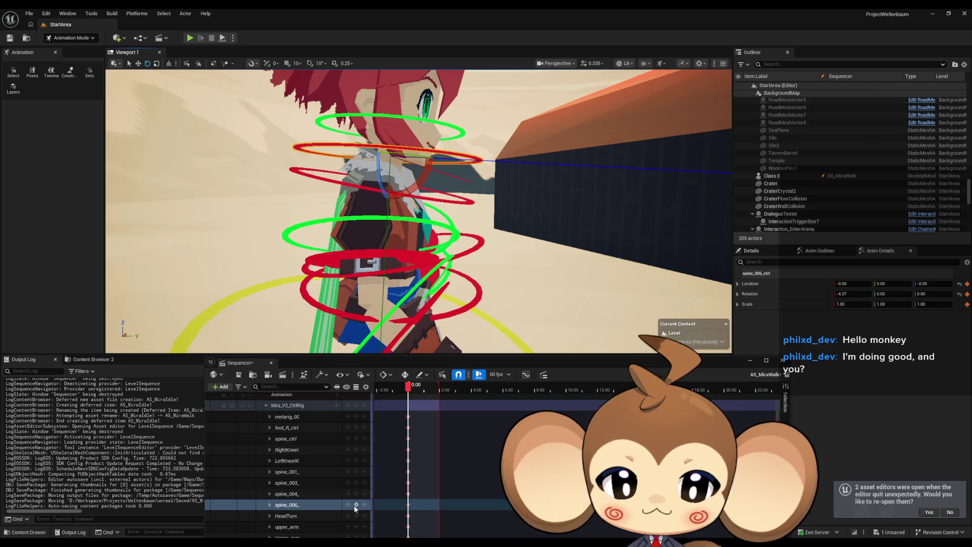
left_click(423, 505)
Key the spine_ctrl track at frame 0 and select the left upper-arm control
left_click_drag(433, 349, 434, 385)
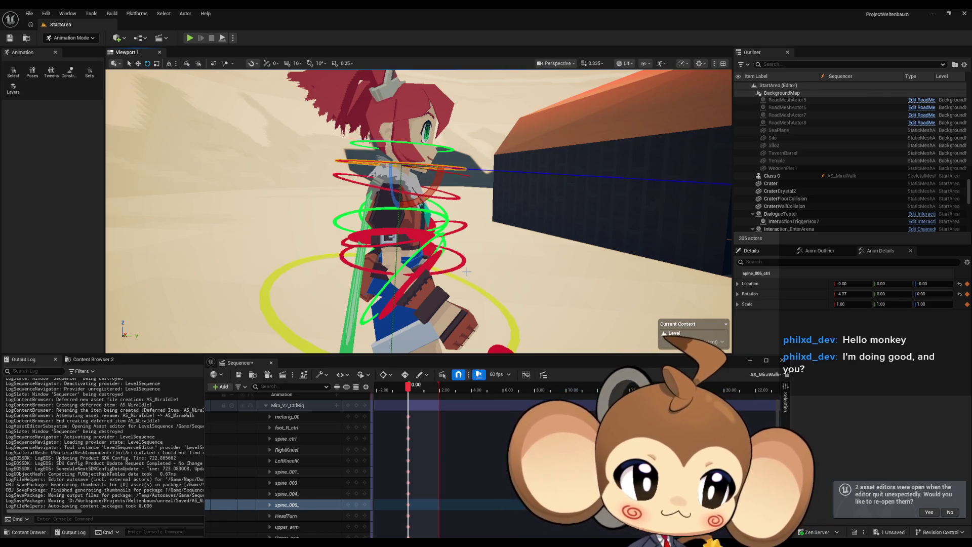
mouse_move(418, 211)
left_mouse_down()
mouse_move(409, 236)
mouse_move(385, 213)
mouse_move(172, 224)
mouse_move(446, 203)
mouse_move(425, 192)
mouse_move(390, 201)
mouse_move(405, 204)
left_mouse_up()
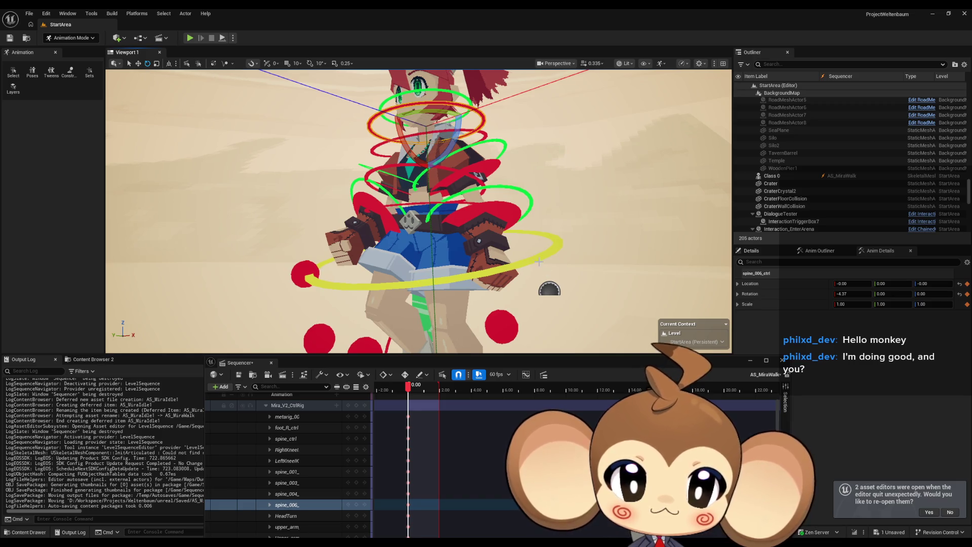
left_click(285, 438)
mouse_move(476, 243)
left_mouse_down()
mouse_move(495, 249)
mouse_move(457, 236)
left_mouse_up()
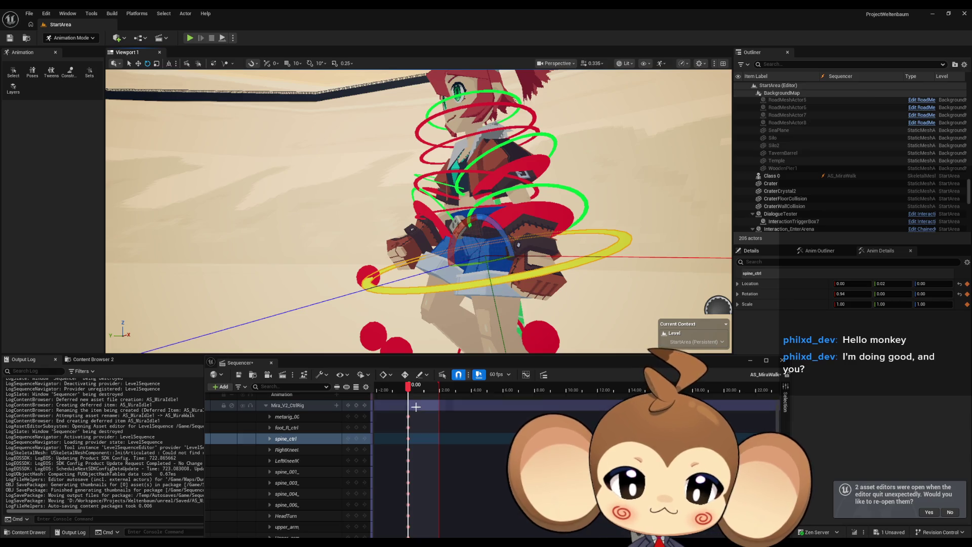
left_click(357, 438)
left_click_drag(415, 213, 355, 213)
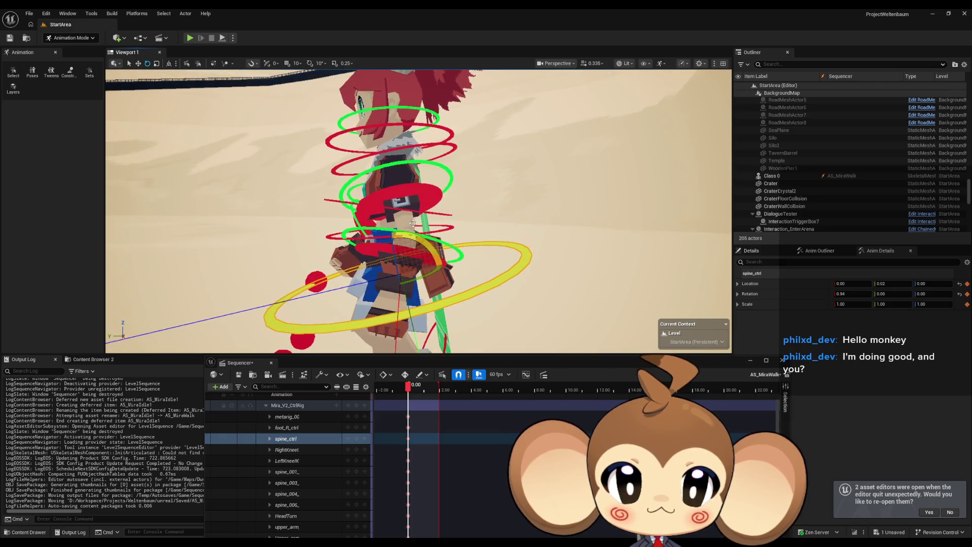
left_click(405, 265)
mouse_move(405, 265)
left_mouse_down()
mouse_move(365, 264)
mouse_move(334, 250)
left_mouse_up()
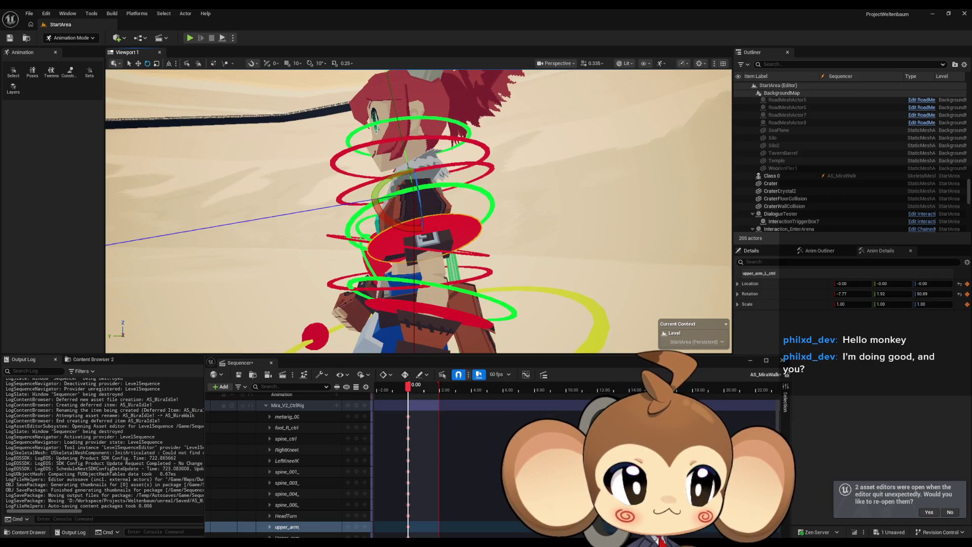
Rotate the left upper arm back to -15.57 on X and select its upper_arm track
left_click(448, 321)
mouse_move(447, 320)
left_mouse_down()
mouse_move(479, 308)
mouse_move(431, 296)
mouse_move(397, 267)
left_mouse_up()
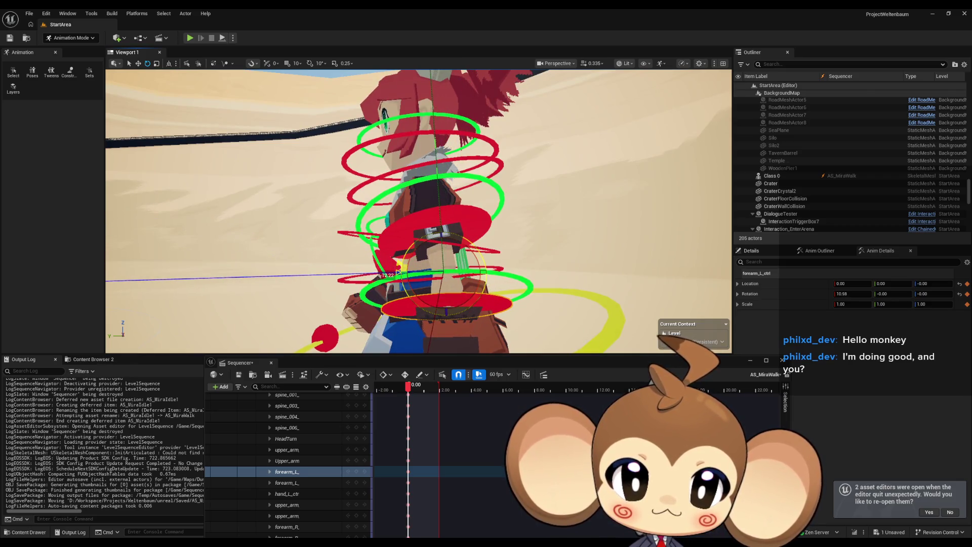
left_click(356, 472)
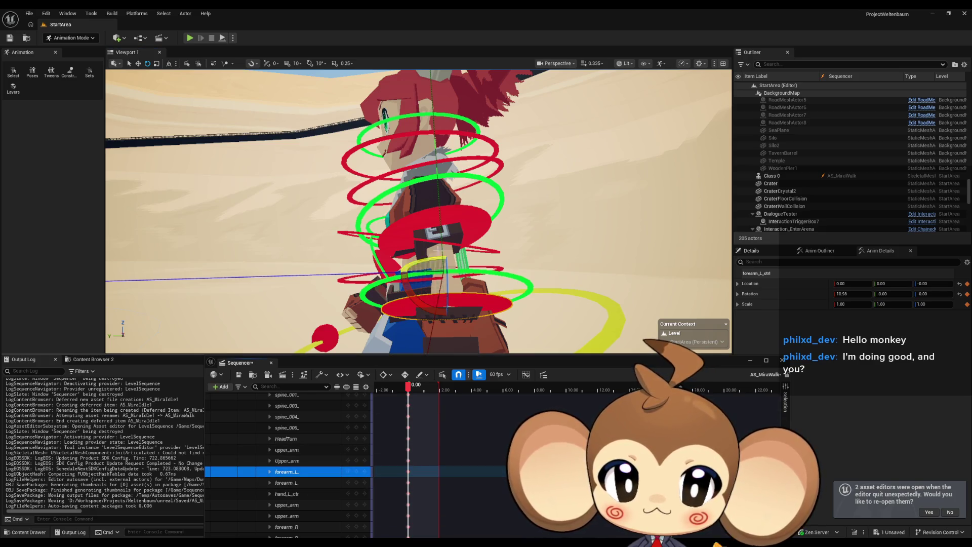
left_click(445, 223)
left_click_drag(383, 198, 380, 198)
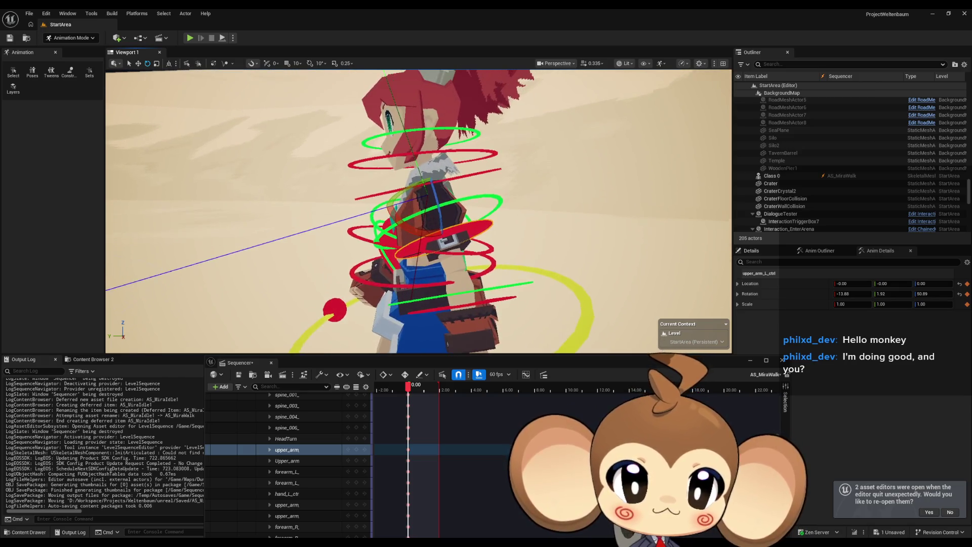
left_click_drag(426, 238, 428, 248)
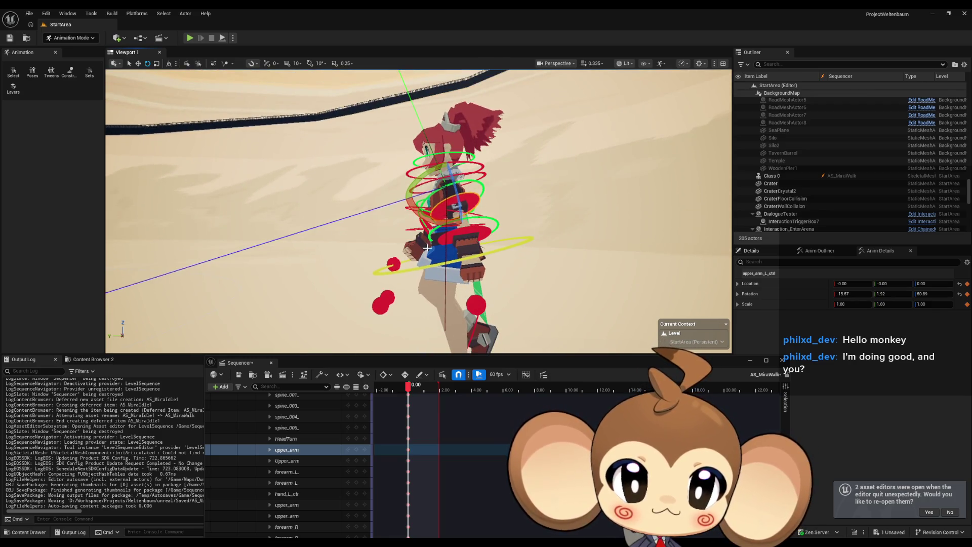
left_click(357, 450)
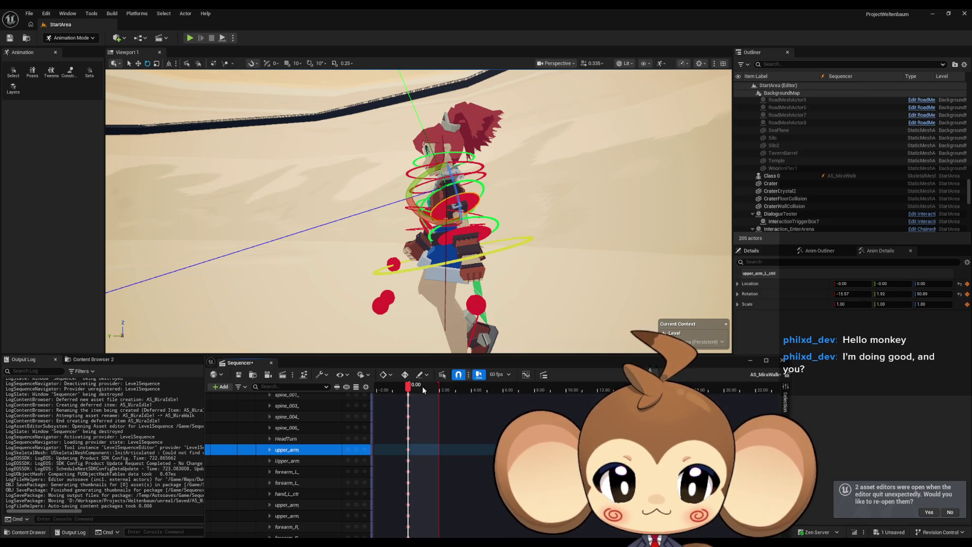
Zoom out to the whole character and move the playhead to 0.25 seconds
scroll(419, 400, "up", 5)
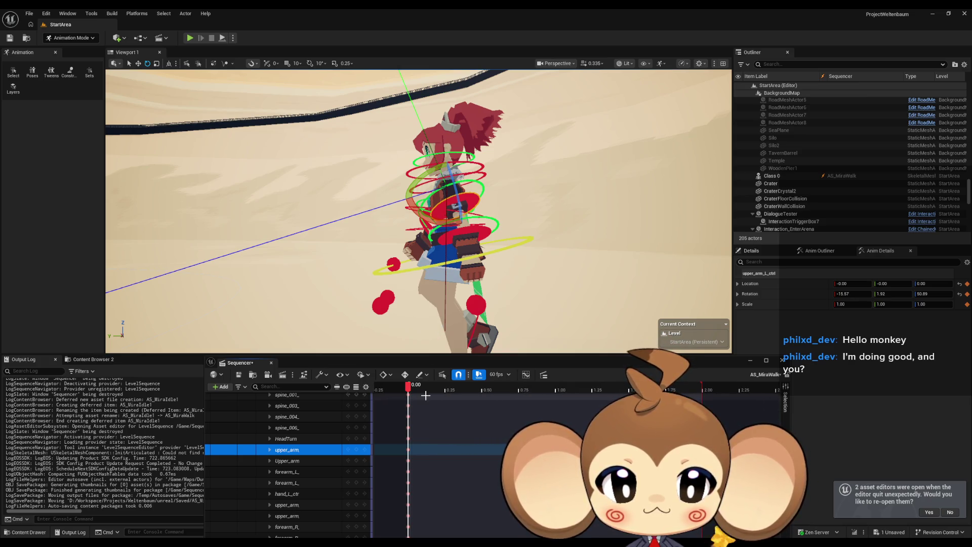
mouse_move(507, 254)
left_mouse_down()
mouse_move(649, 288)
mouse_move(446, 256)
mouse_move(350, 256)
left_mouse_up()
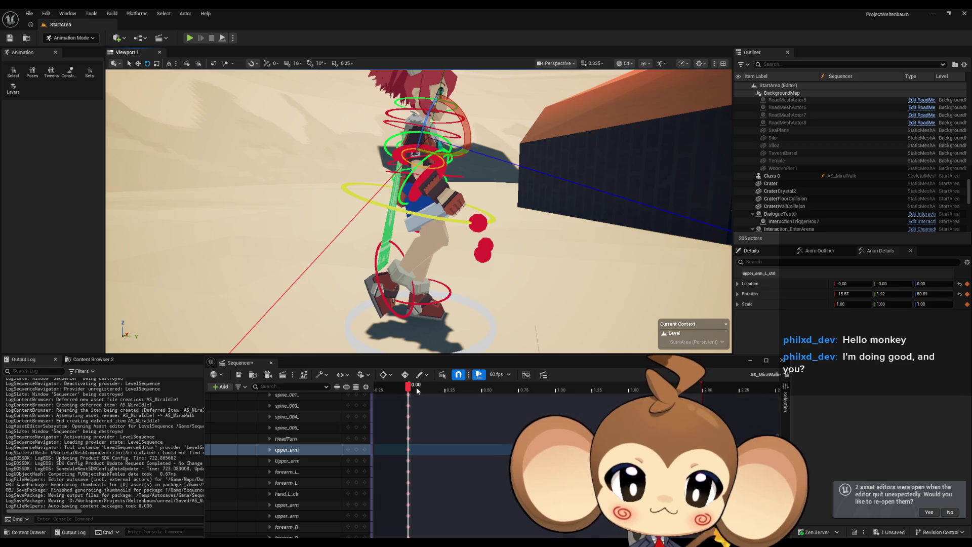
left_click_drag(408, 386, 446, 386)
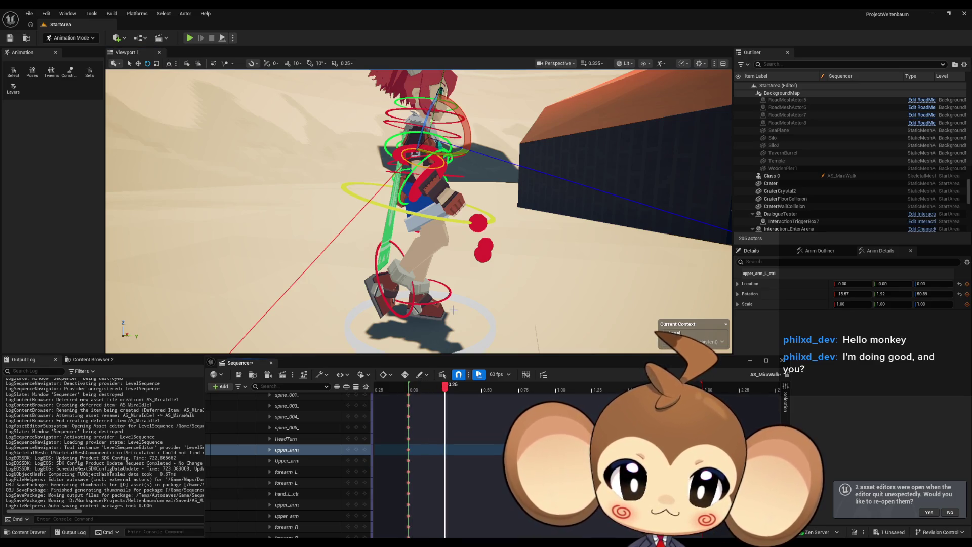
At 0.25 s, lift the right foot control to Z 0.28 tilted -31.99, then select spine_ctrl
scroll(455, 290, "up", 8)
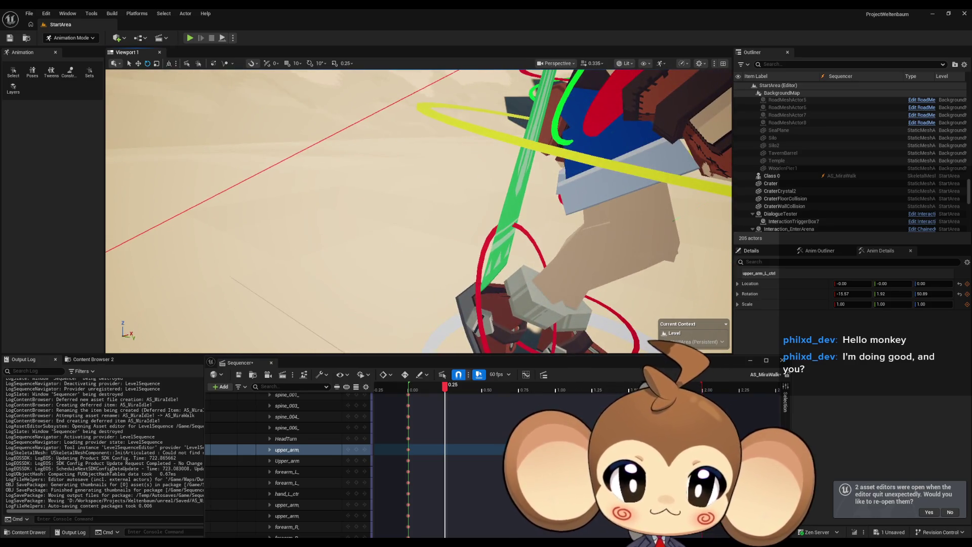
left_click(485, 301)
left_click_drag(418, 211, 325, 212)
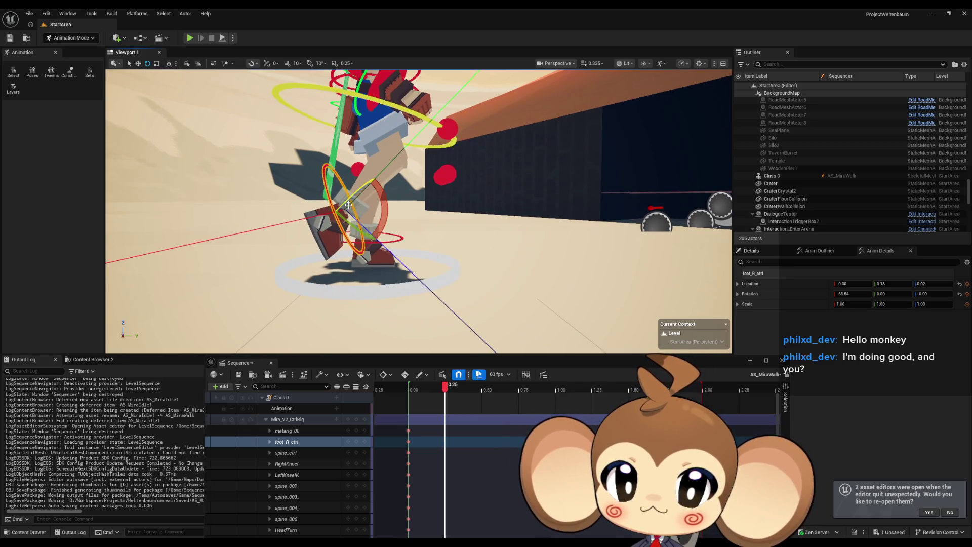
left_click_drag(386, 203, 384, 229)
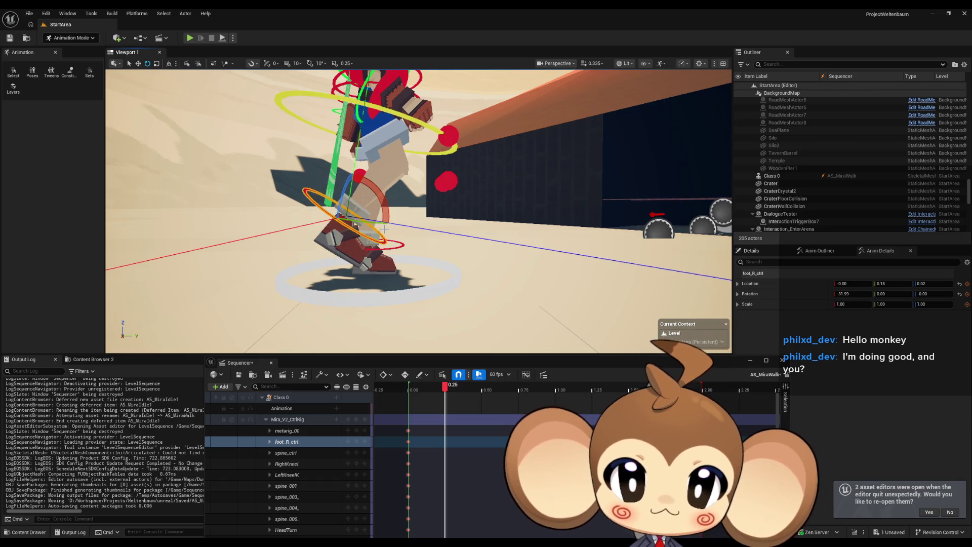
left_click(137, 64)
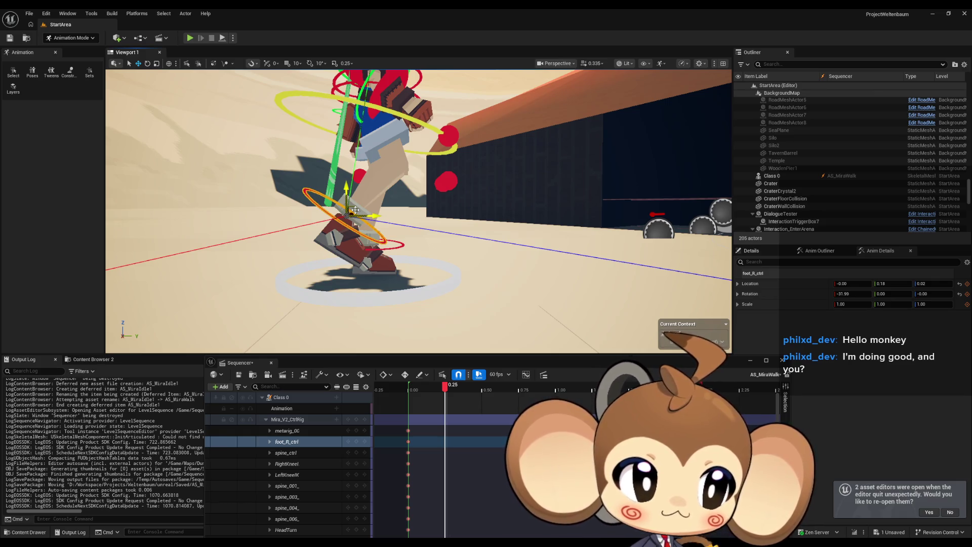
left_click_drag(355, 209, 440, 205)
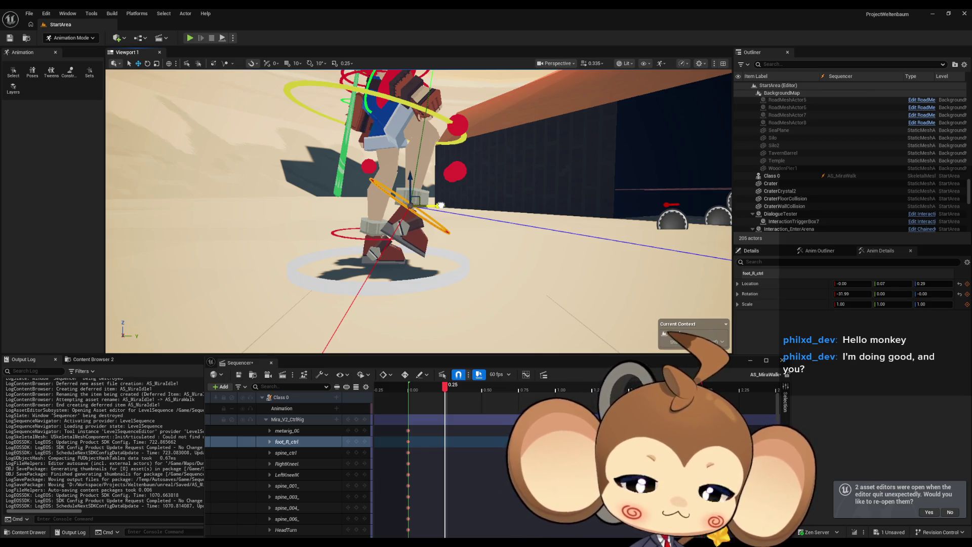
left_click_drag(441, 205, 424, 214)
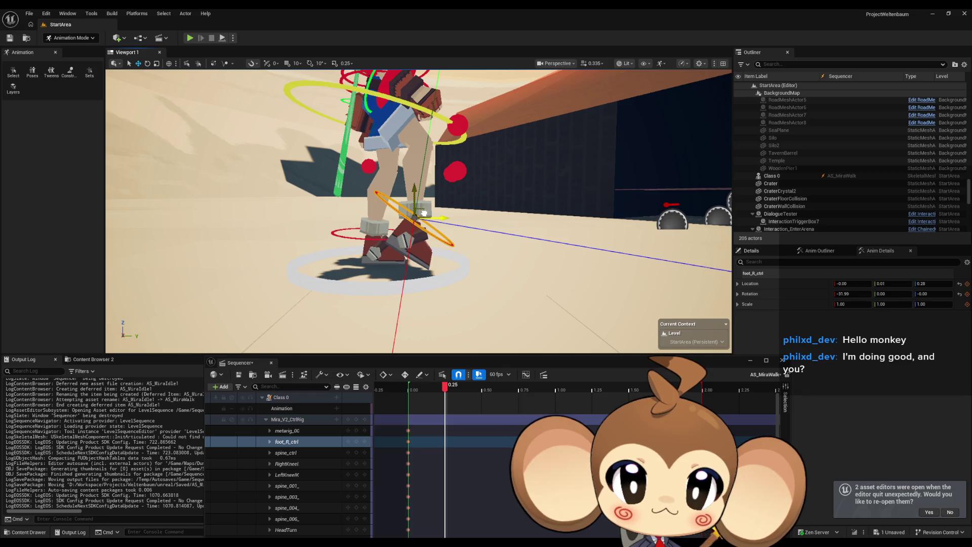
mouse_move(419, 199)
left_mouse_down()
mouse_move(411, 202)
mouse_move(419, 199)
left_mouse_up()
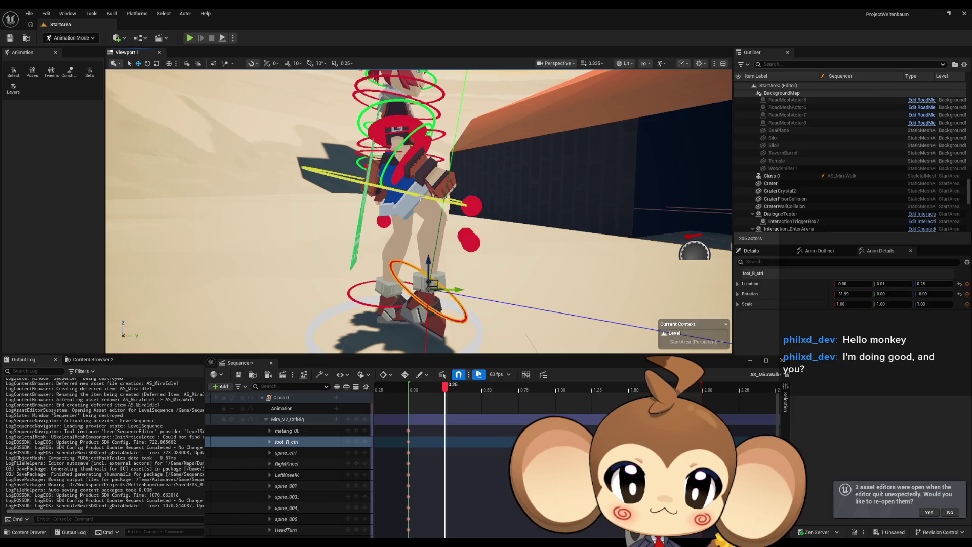
left_click(422, 200)
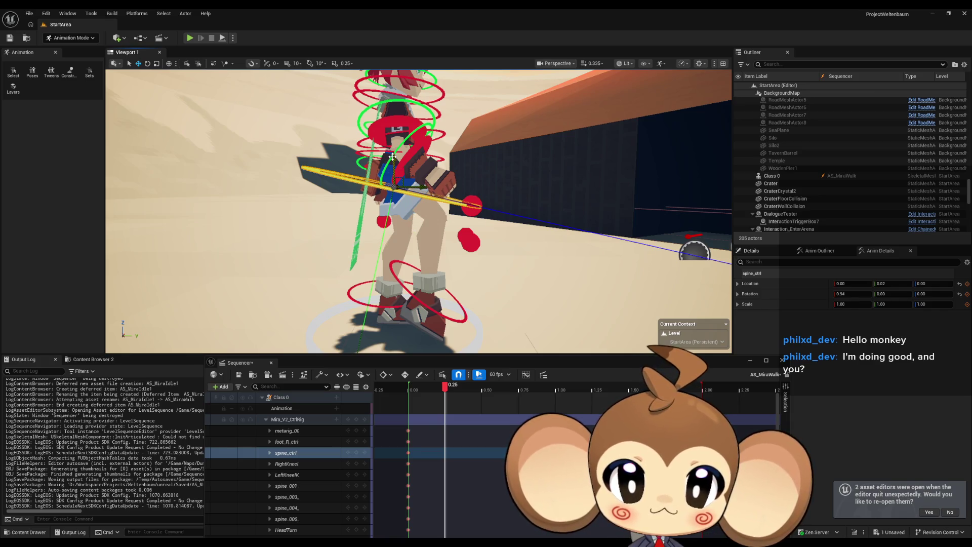
Shift the torso and left foot, lean the upper body, and key spine_ctrl at 0.25
mouse_move(393, 157)
left_mouse_down()
mouse_move(358, 147)
mouse_move(380, 259)
left_mouse_up()
left_click(380, 259)
left_click_drag(446, 259, 427, 258)
left_click(515, 94)
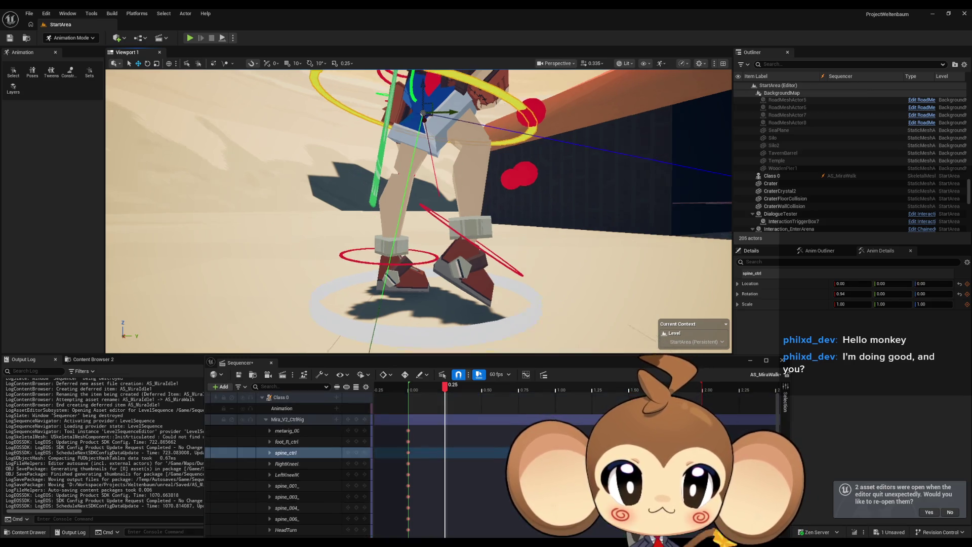
key("f")
mouse_move(420, 103)
left_mouse_down()
mouse_move(419, 75)
mouse_move(422, 83)
left_mouse_up()
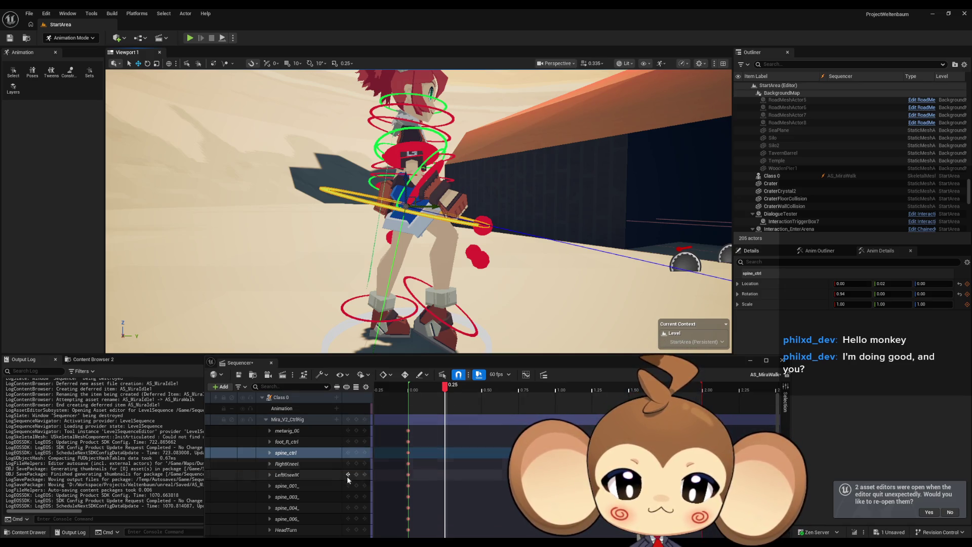
left_click(356, 453)
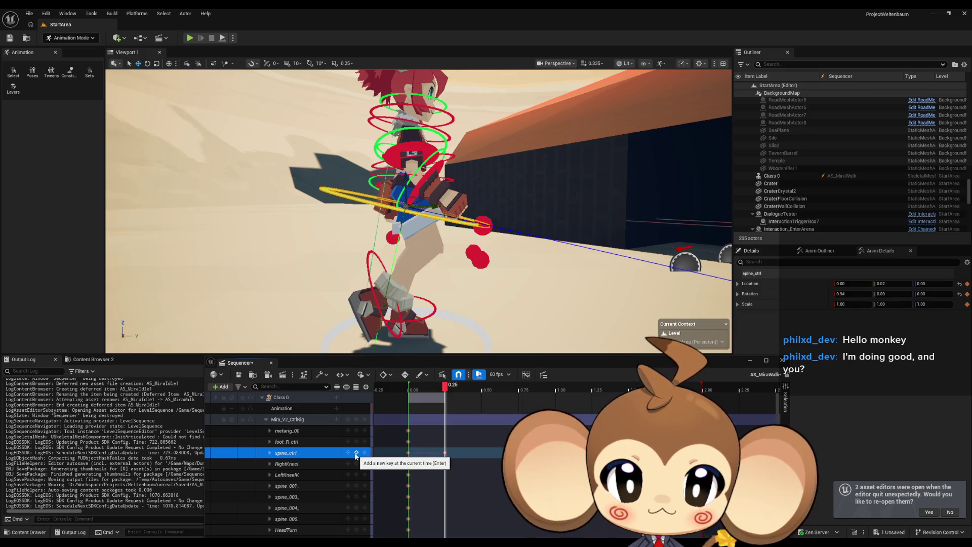
Scrub back to frame 0, adjust the spine pose there, and select the left foot control
mouse_move(445, 393)
left_mouse_down()
mouse_move(408, 392)
mouse_move(446, 388)
left_mouse_up()
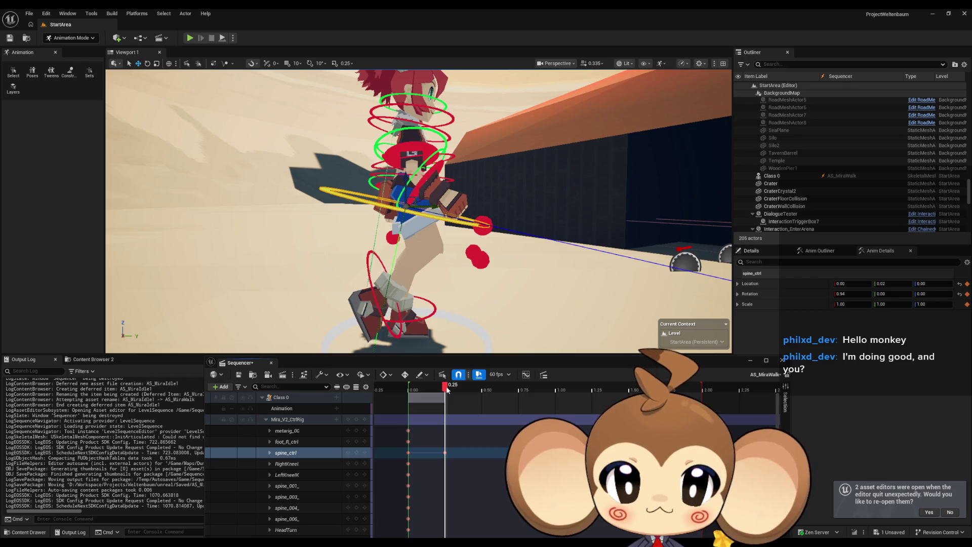
left_click_drag(446, 388, 410, 389)
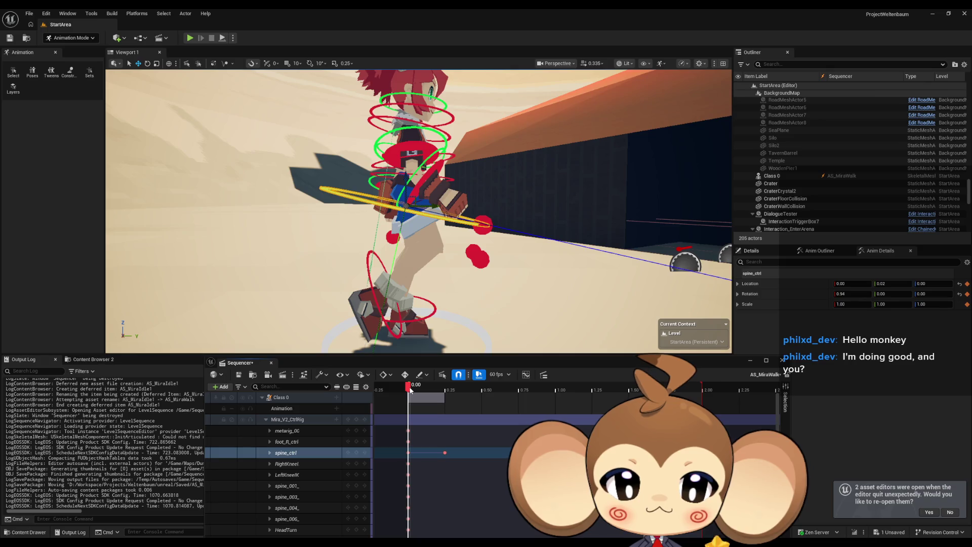
mouse_move(426, 330)
left_mouse_down()
mouse_move(471, 329)
mouse_move(471, 284)
left_mouse_up()
left_click_drag(361, 222, 359, 228)
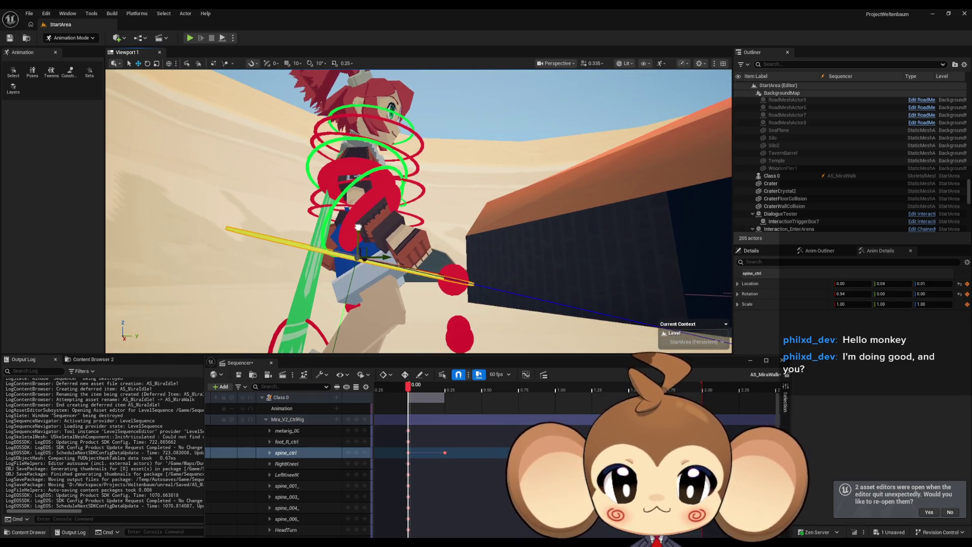
scroll(358, 227, "down", 5)
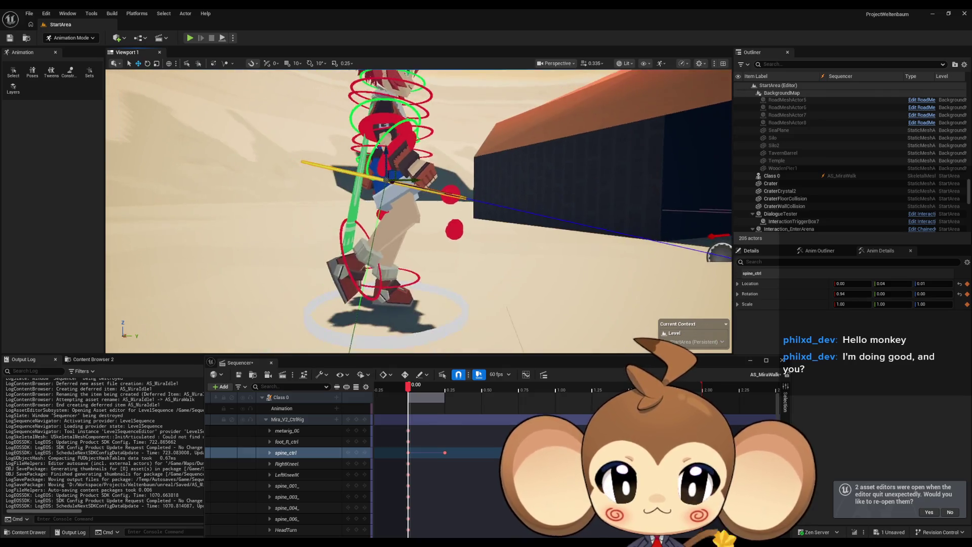
left_click(358, 454)
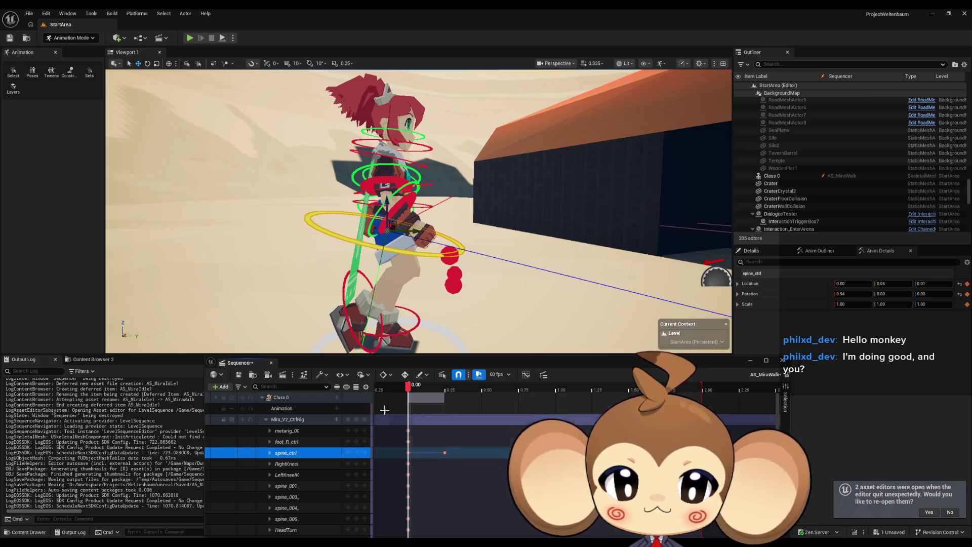
left_click(408, 330)
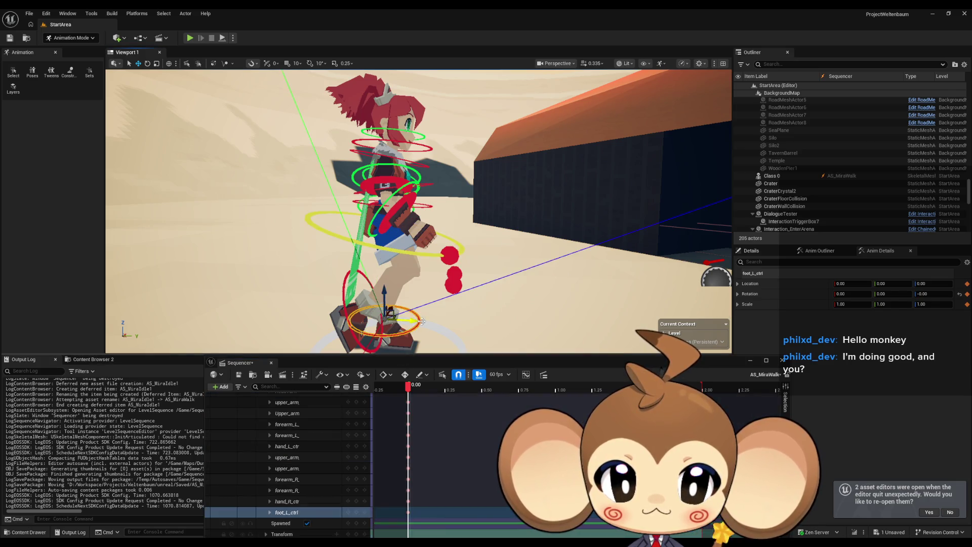
At 0.25, tilt the right foot less and raise it slightly, then key foot_R_ctrl
left_click(362, 344)
left_click_drag(408, 385, 447, 390)
left_click_drag(421, 317, 420, 317)
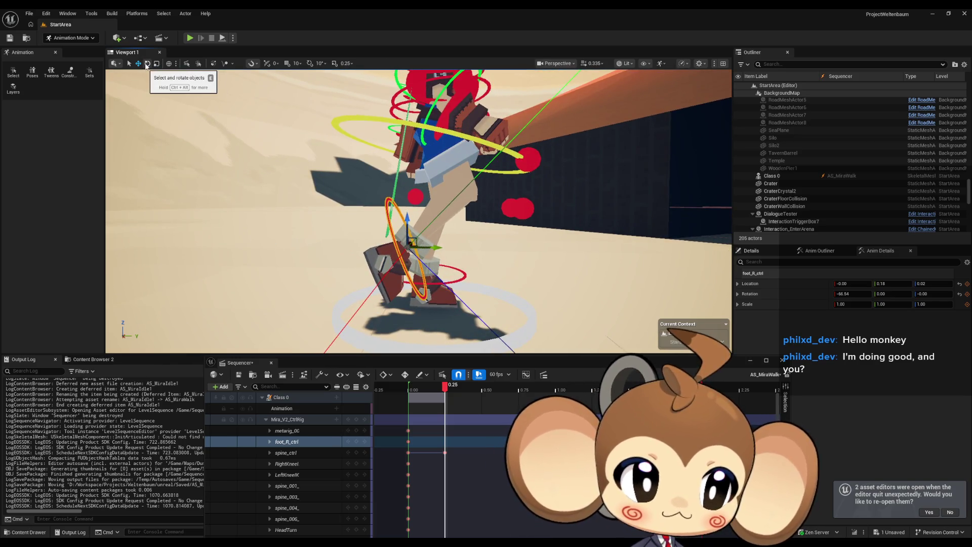
left_click(146, 65)
mouse_move(391, 216)
left_mouse_down()
mouse_move(387, 253)
mouse_move(438, 248)
mouse_move(483, 263)
left_mouse_up()
left_click(139, 65)
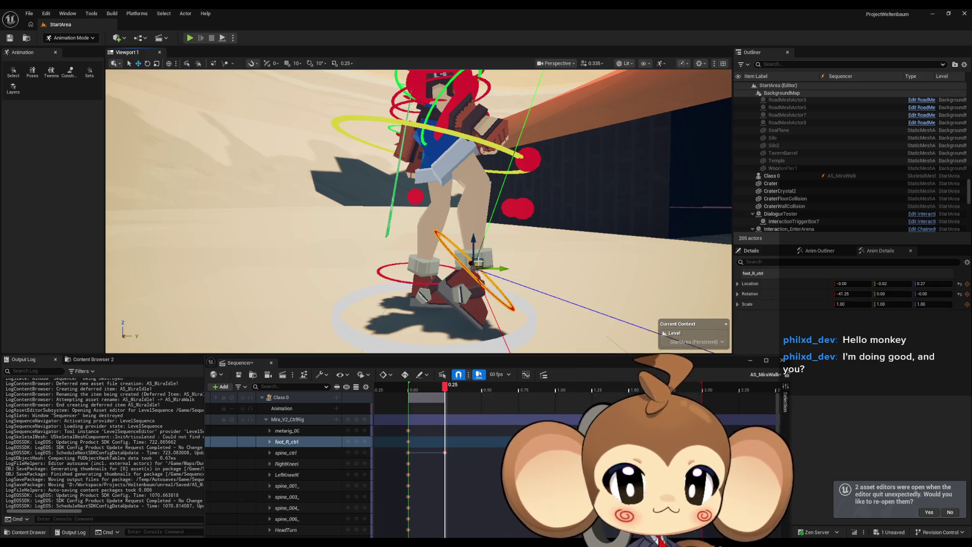
left_click_drag(477, 261, 486, 256)
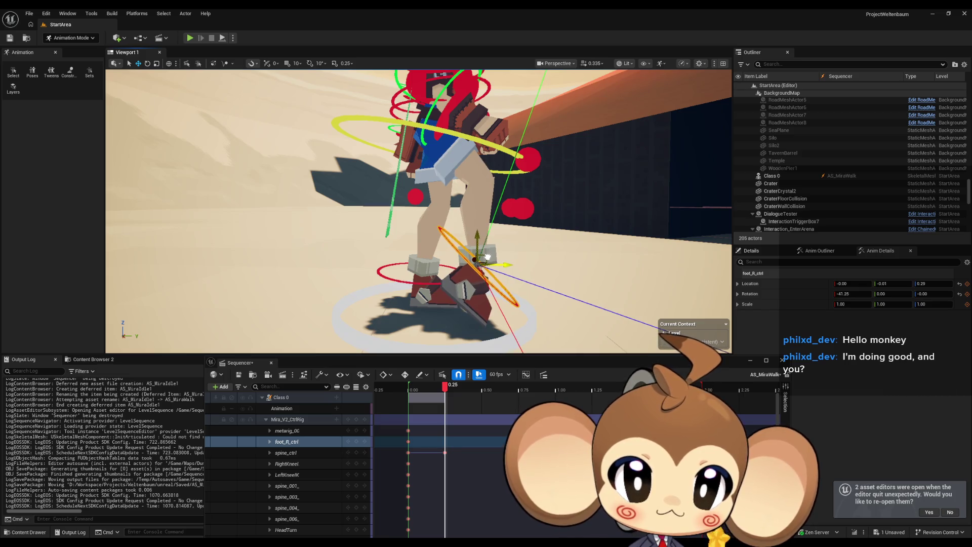
left_click_drag(488, 257, 487, 256)
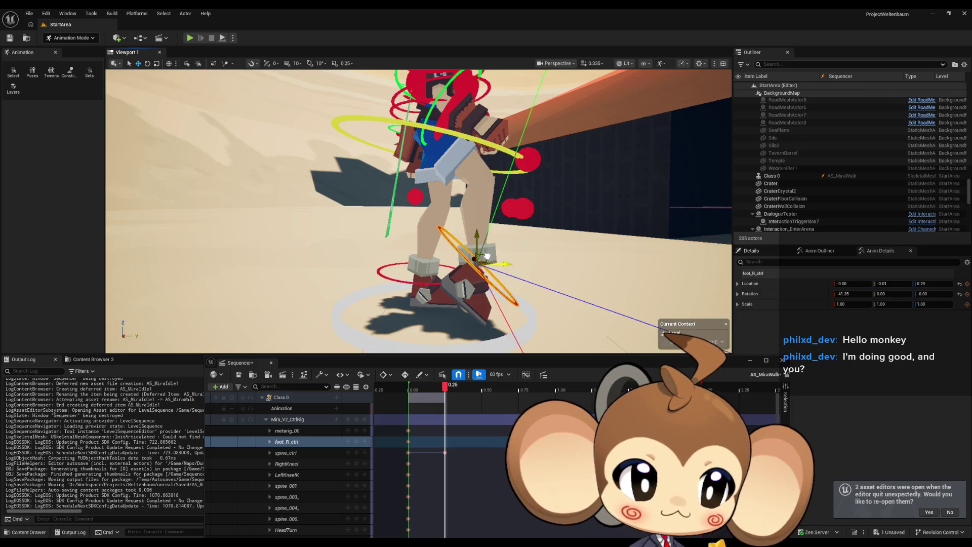
left_click_drag(557, 203, 557, 225)
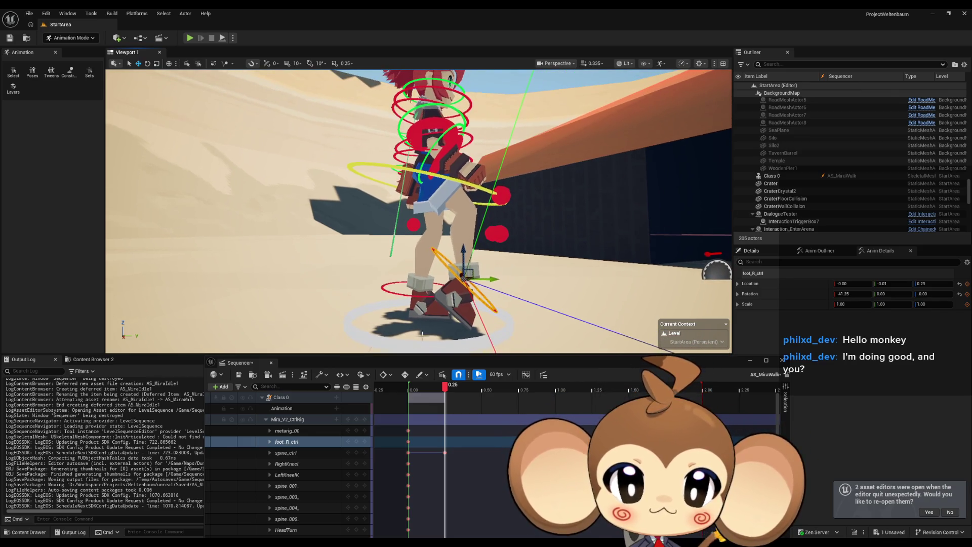
left_click(357, 444)
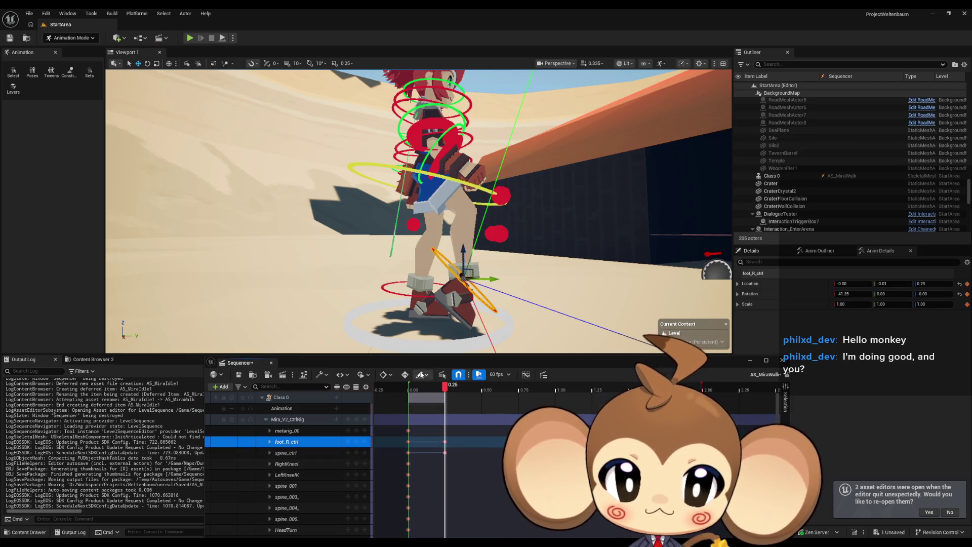
mouse_move(444, 387)
left_mouse_down()
mouse_move(408, 390)
mouse_move(447, 389)
left_mouse_up()
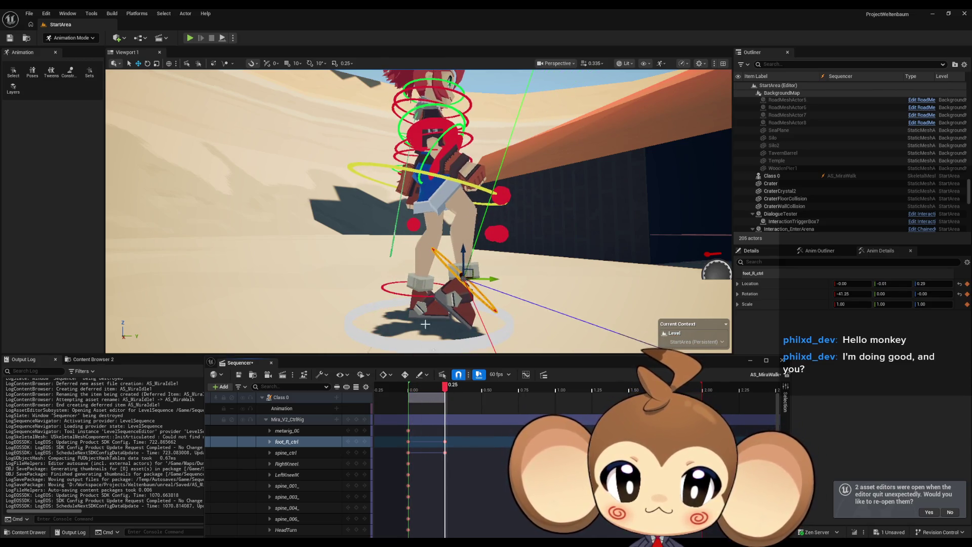
Slide the left foot to location -0.00, 0.05, -0.13 and key foot_L_ctrl at 0.25
left_click(404, 294)
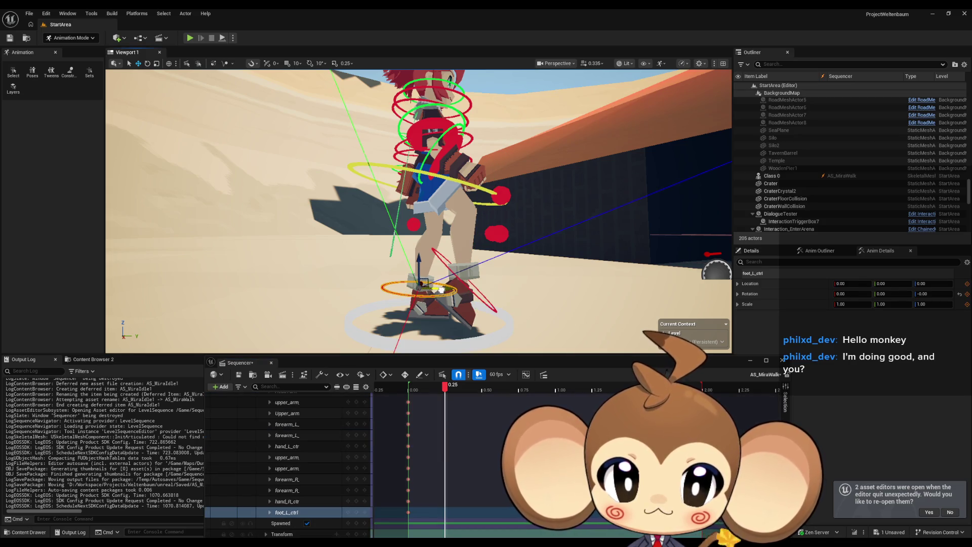
left_click_drag(440, 290, 418, 289)
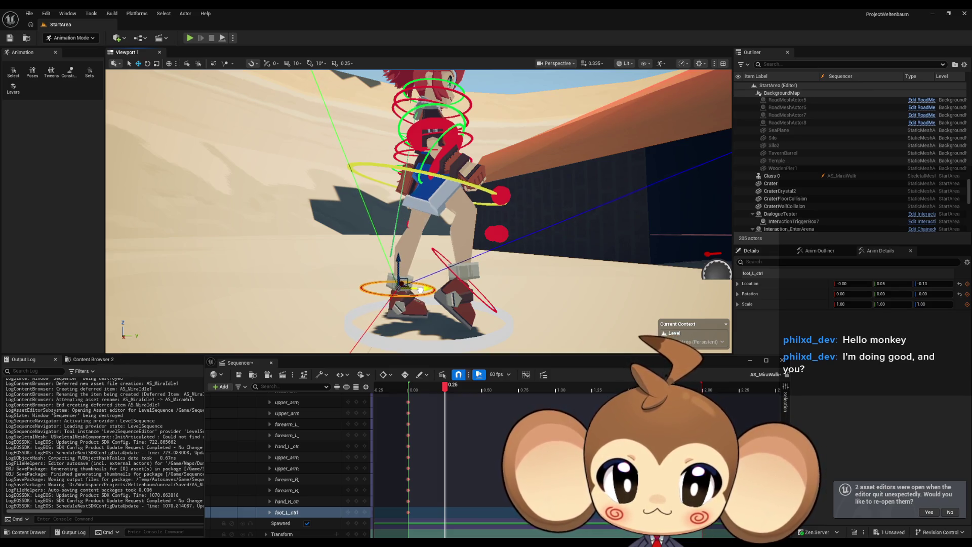
left_click(356, 512)
mouse_move(444, 386)
left_mouse_down()
mouse_move(411, 391)
mouse_move(456, 389)
mouse_move(408, 388)
mouse_move(447, 387)
left_mouse_up()
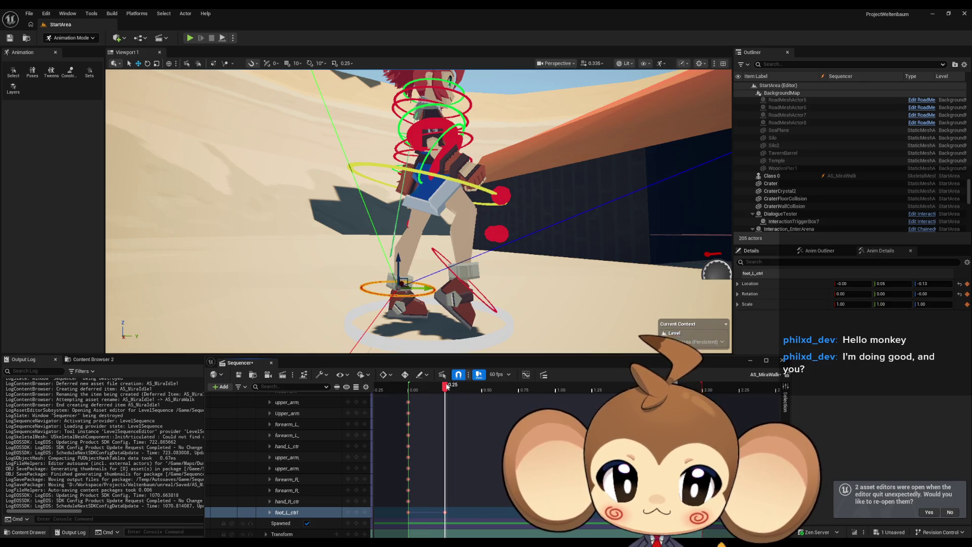
Flatten foot_R_ctrl's rotation to -28 at 0.25, then select the right upper arm control
left_click(493, 309)
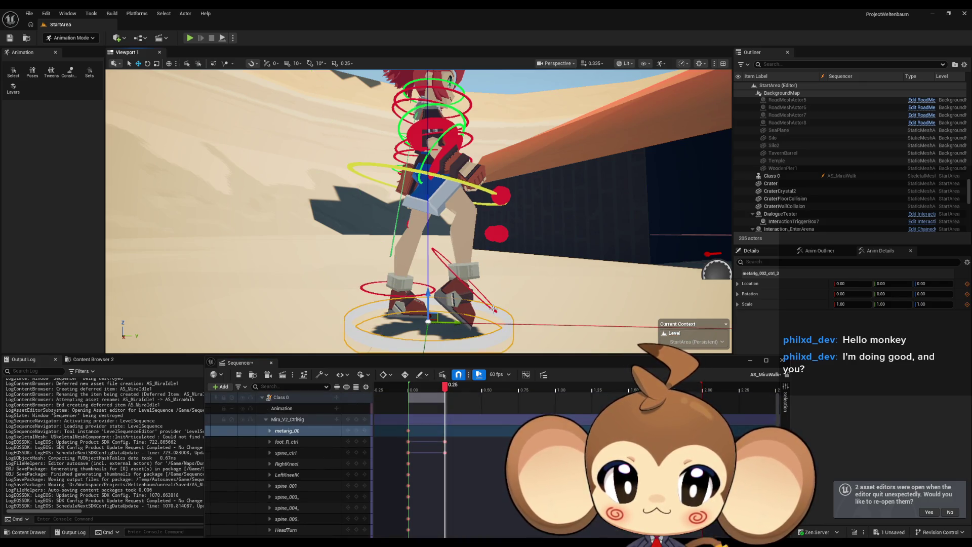
left_click(494, 309)
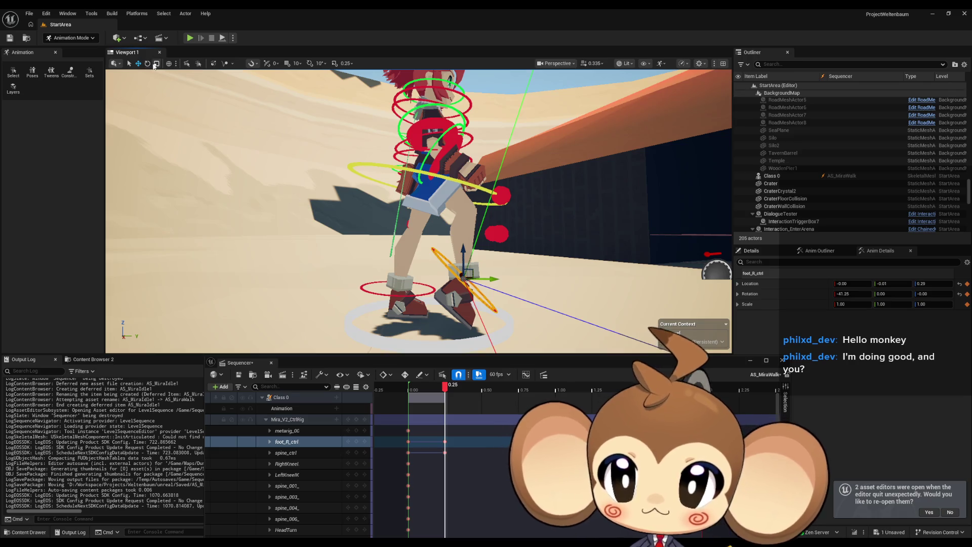
key("e")
left_click_drag(451, 245, 449, 245)
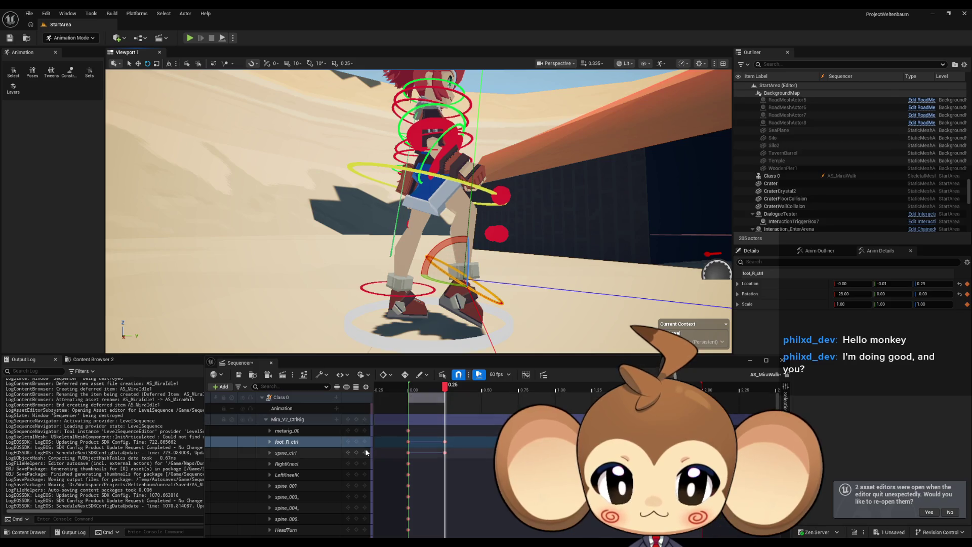
left_click(434, 395)
mouse_move(446, 388)
left_mouse_down()
mouse_move(405, 382)
mouse_move(445, 385)
left_mouse_up()
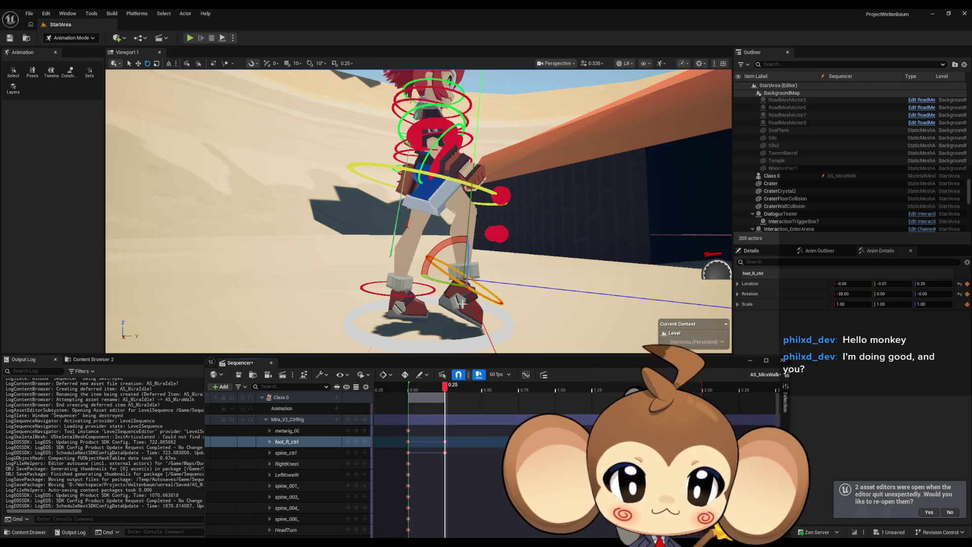
mouse_move(478, 243)
left_mouse_down()
mouse_move(462, 271)
mouse_move(454, 181)
left_mouse_up()
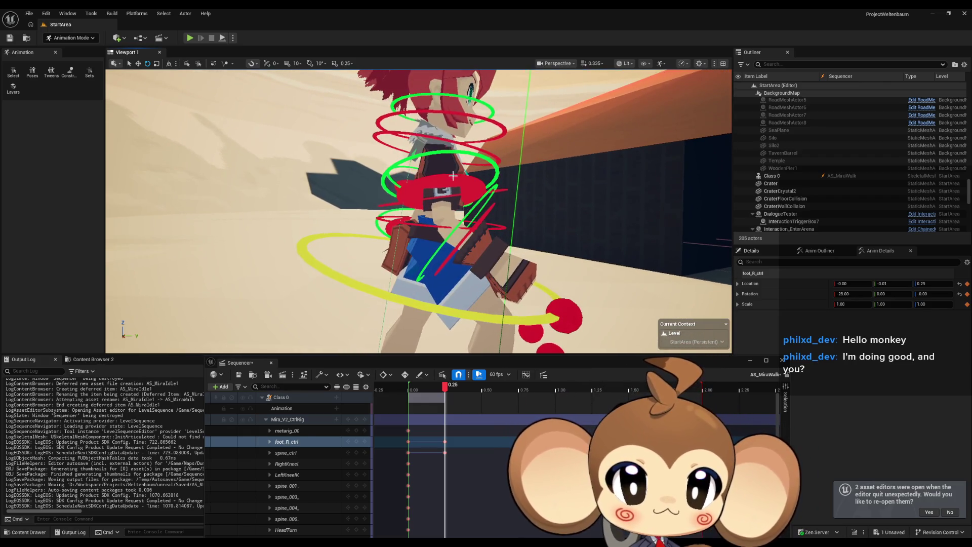
left_click(453, 180)
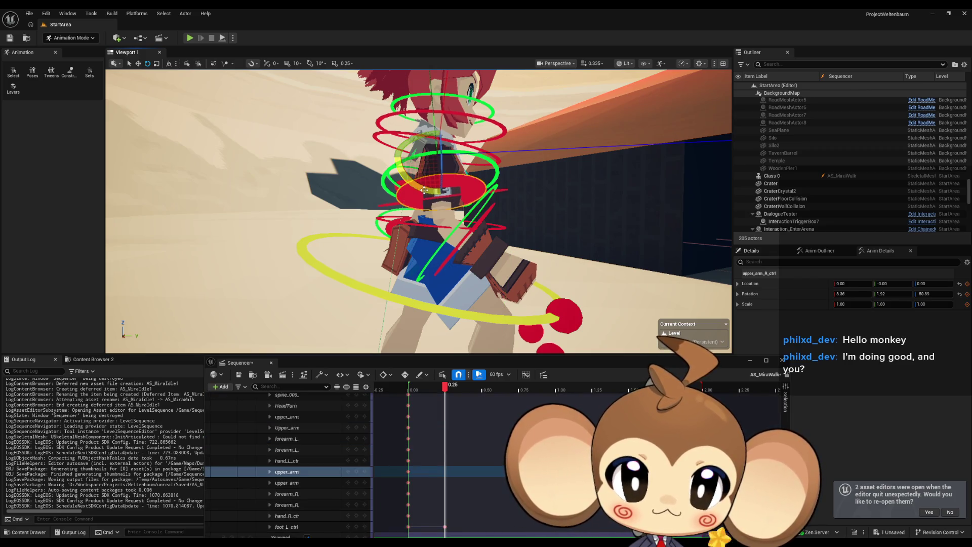
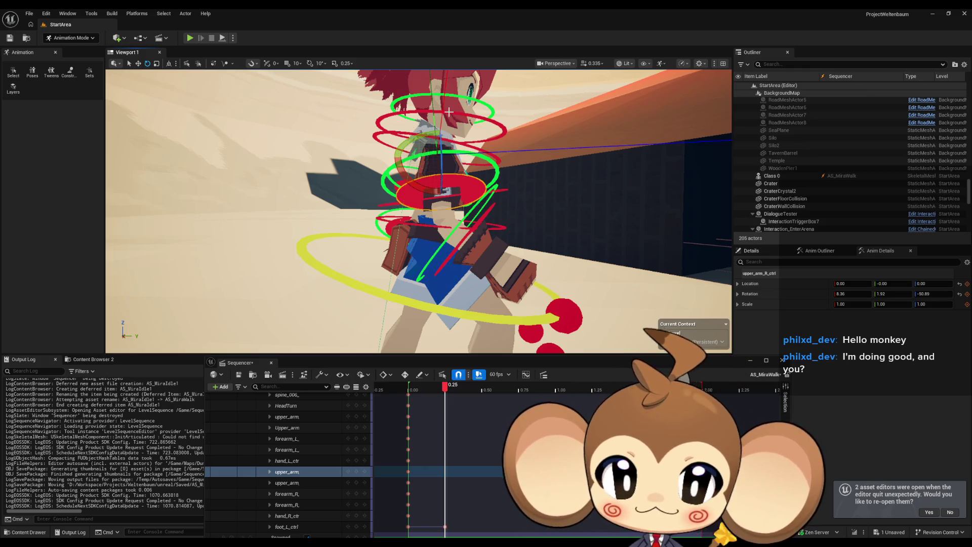
Select the right upper-arm control and rough in a slight rotation, first entering -15.57 on X
mouse_move(537, 201)
left_mouse_down()
mouse_move(618, 202)
mouse_move(638, 167)
mouse_move(546, 203)
left_mouse_up()
left_click(407, 222)
left_click_drag(407, 223, 467, 181)
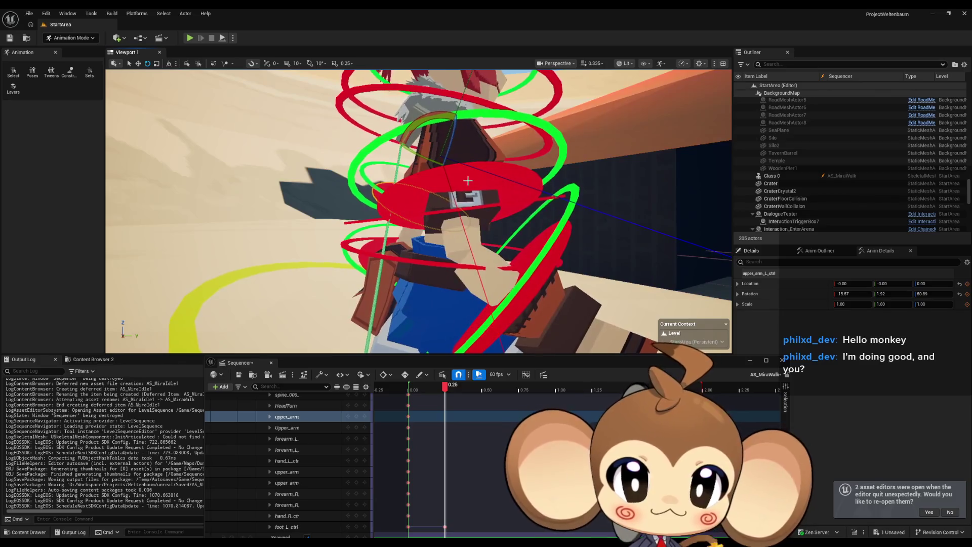
left_click(468, 182)
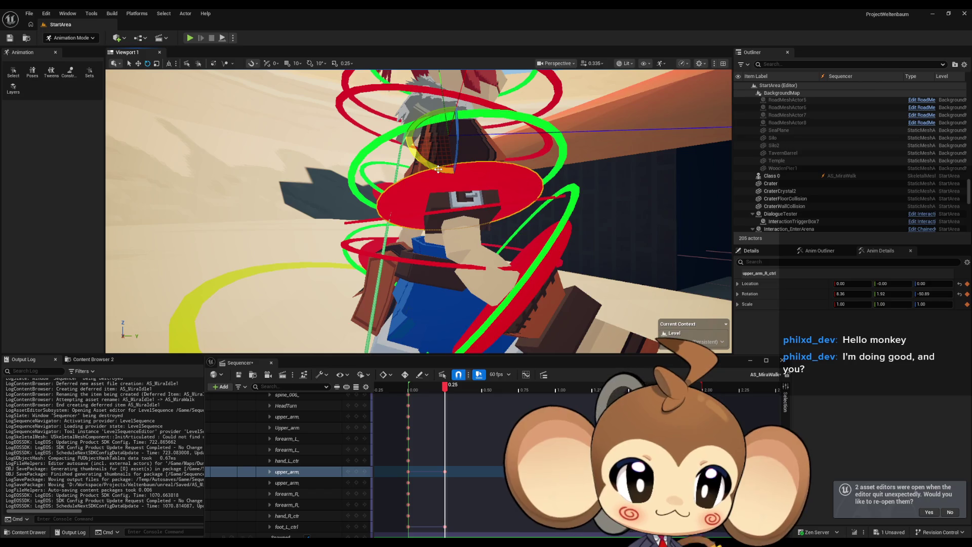
mouse_move(438, 168)
left_mouse_down()
mouse_move(514, 124)
mouse_move(304, 139)
left_mouse_up()
left_click(385, 244)
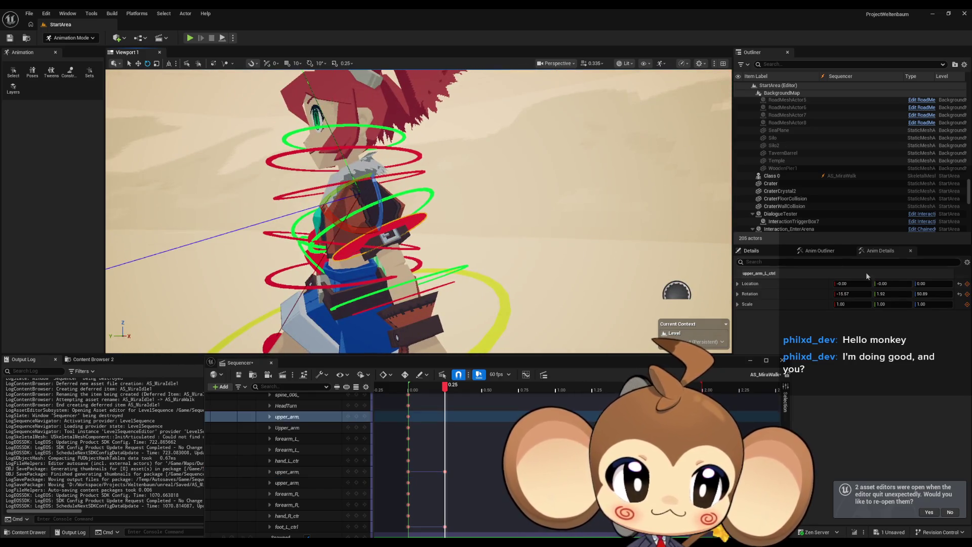
mouse_move(405, 203)
left_mouse_down()
mouse_move(329, 212)
mouse_move(364, 212)
left_mouse_up()
left_click(583, 213)
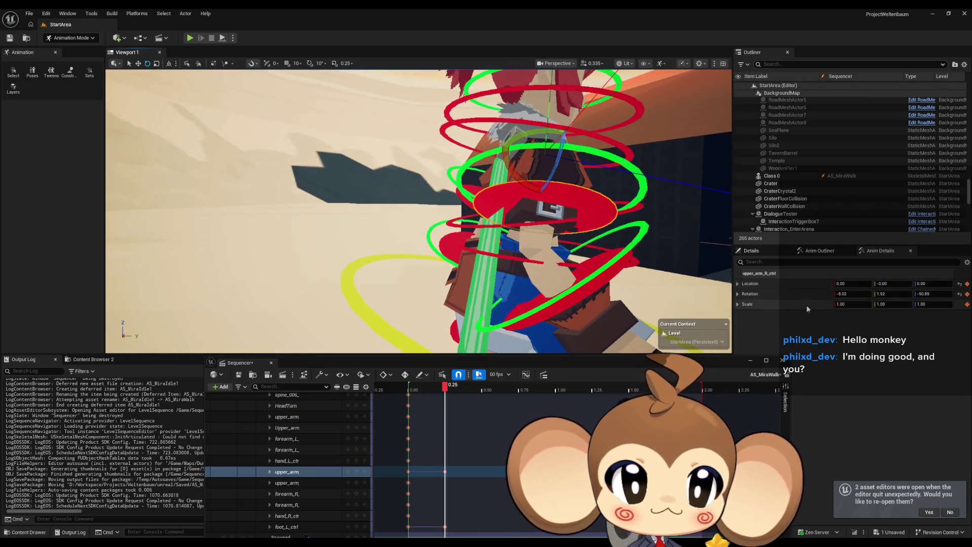
left_click(849, 294)
type("-15.57")
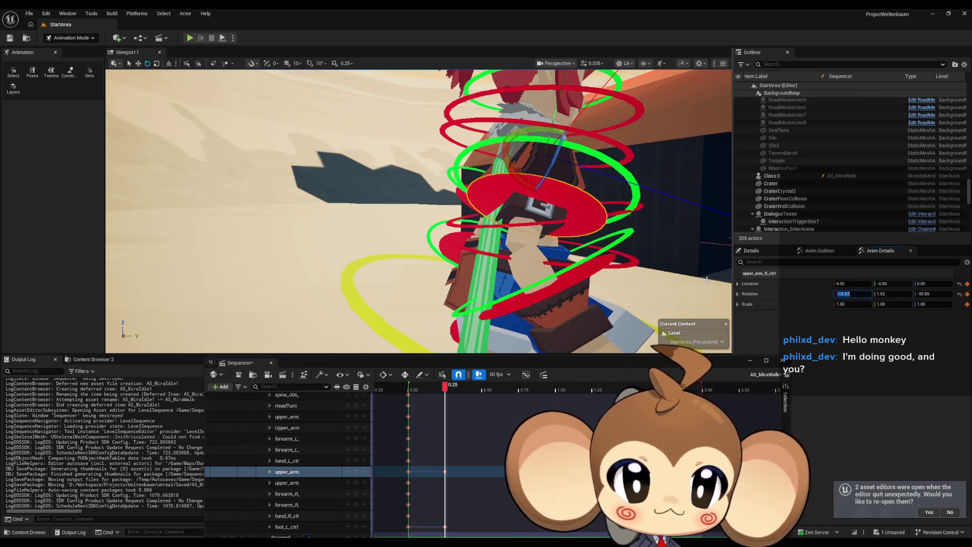
Change the right upper arm's X rotation to -4 in Details
left_click_drag(419, 211, 354, 211)
mouse_move(564, 182)
left_mouse_down()
mouse_move(547, 183)
mouse_move(563, 182)
left_mouse_up()
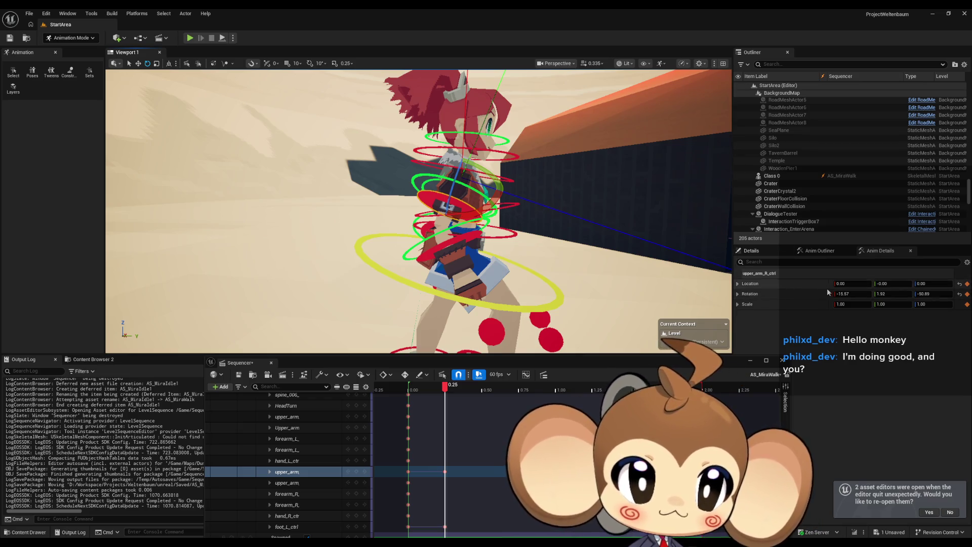
left_click(851, 293)
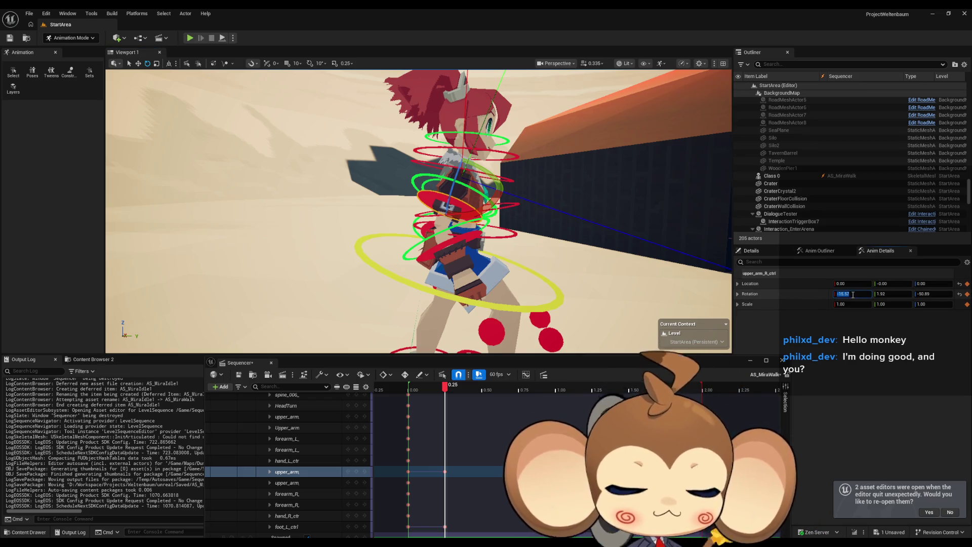
type("-4")
key("Return")
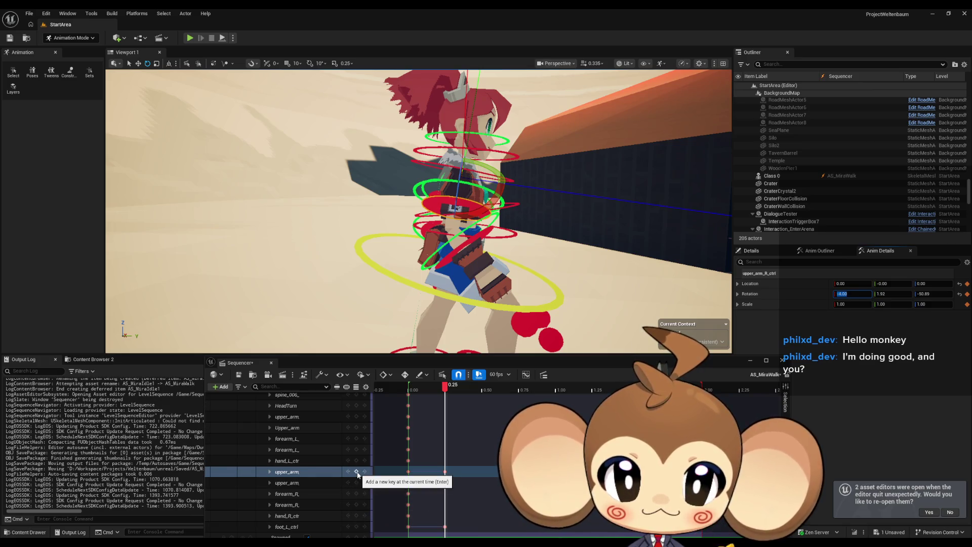
Key the right upper arm at 0.25 and rewind the playhead to the start
left_click(357, 473)
scroll(485, 443, "down", 1)
scroll(484, 443, "up", 5)
mouse_move(444, 386)
left_mouse_down()
mouse_move(405, 394)
mouse_move(448, 397)
left_mouse_up()
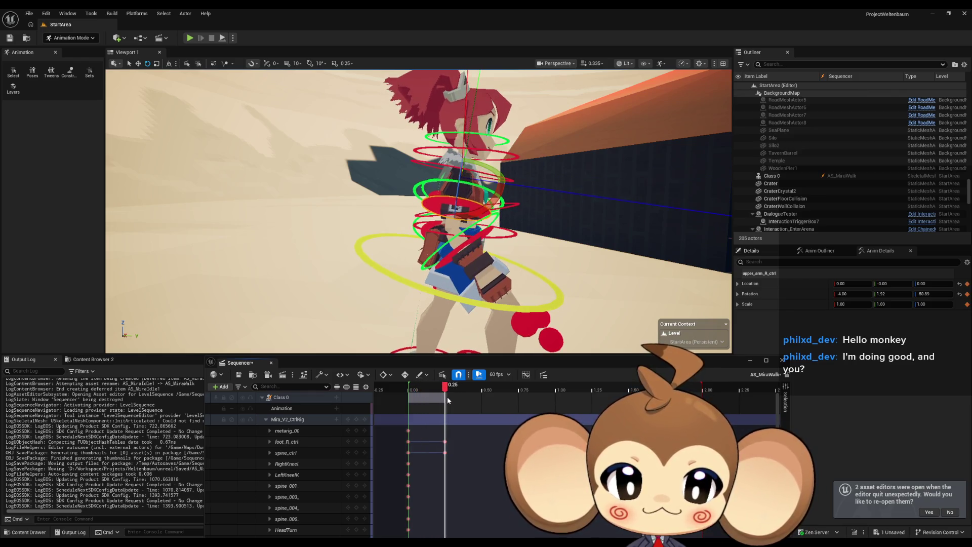
Select forearm_R_ctrl in the viewport and add its key on the forearm_R track at 0.25
left_click_drag(477, 319, 509, 244)
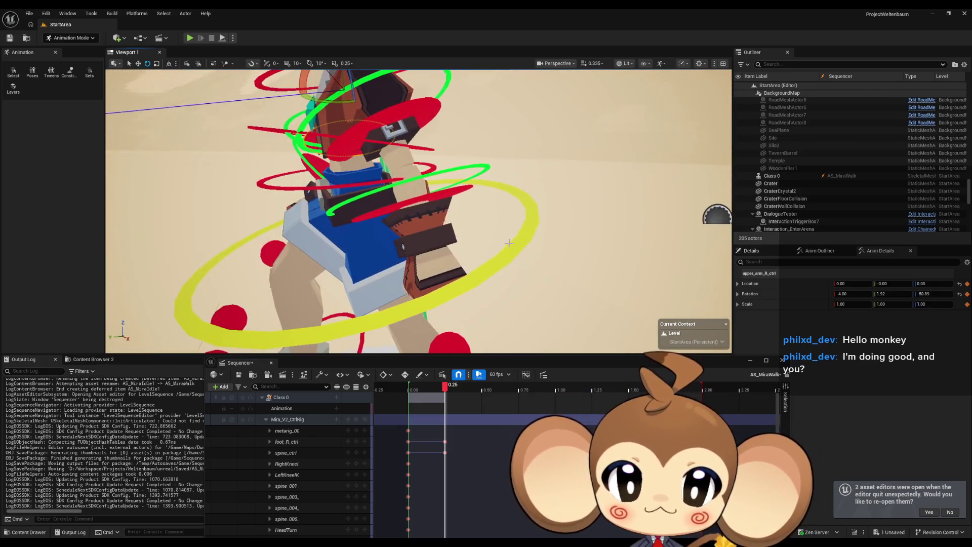
left_click(457, 190)
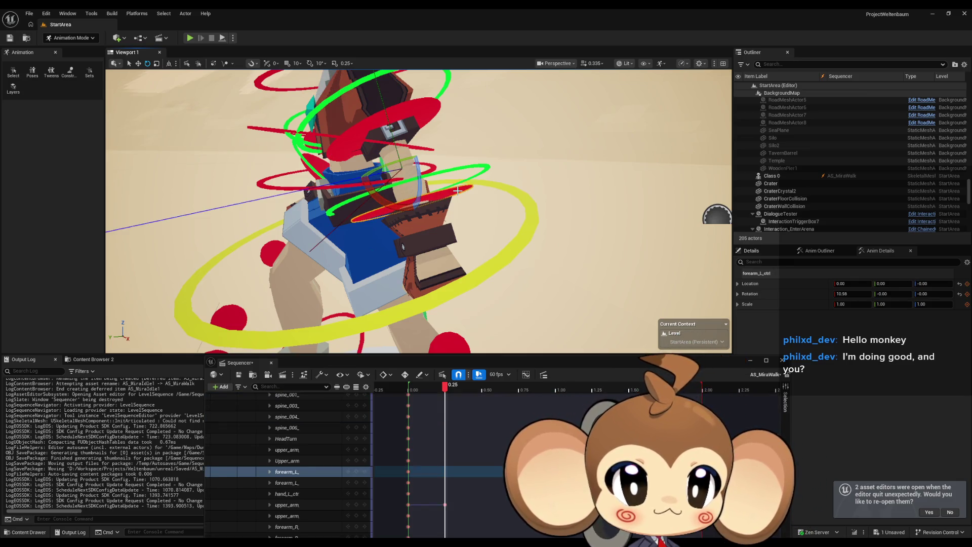
mouse_move(431, 198)
left_mouse_down()
mouse_move(370, 205)
mouse_move(397, 208)
left_mouse_up()
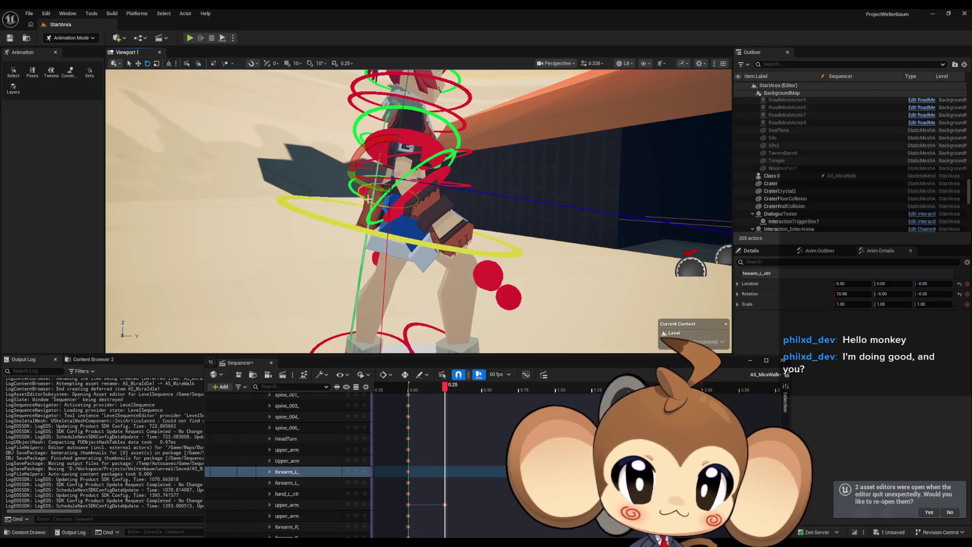
left_click(397, 208)
left_click_drag(398, 207, 367, 211)
scroll(367, 211, "up", 3)
mouse_move(403, 256)
left_mouse_down()
mouse_move(387, 256)
mouse_move(400, 262)
mouse_move(390, 276)
left_mouse_up()
left_click(357, 528)
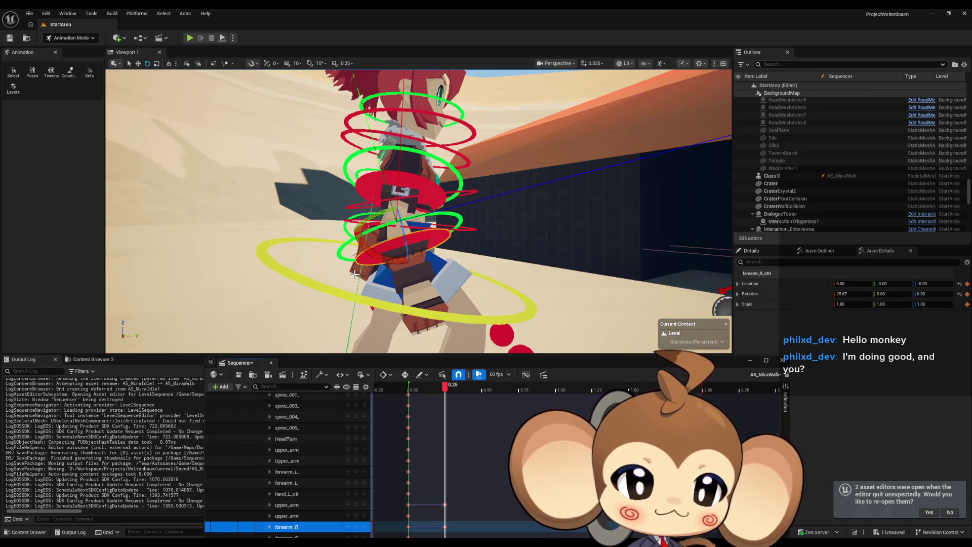
scroll(308, 213, "down", 5)
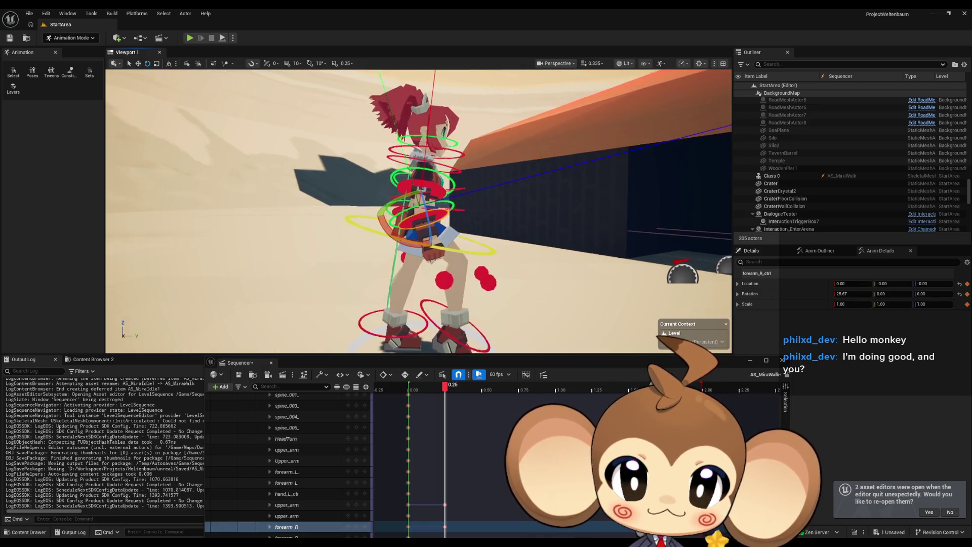
scroll(418, 211, "up", 5)
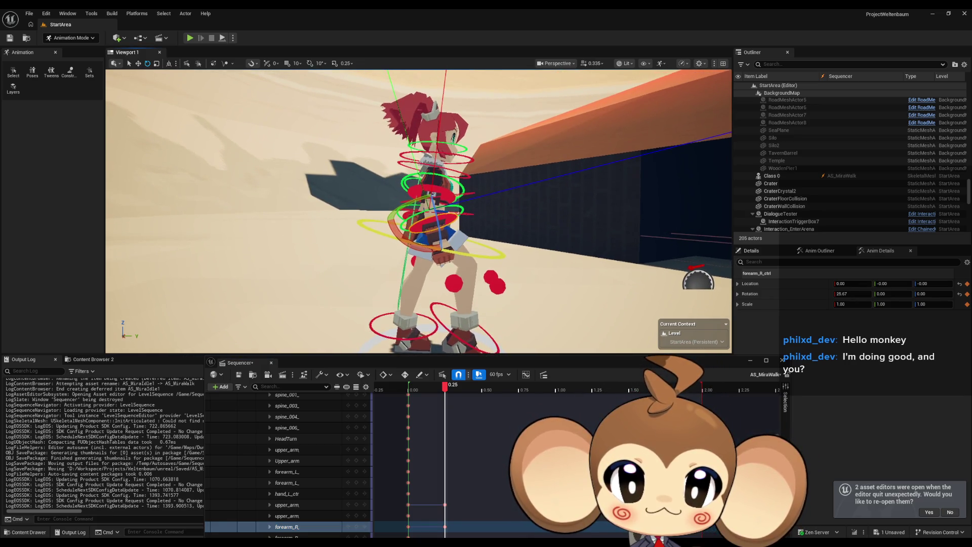
scroll(419, 211, "down", 4)
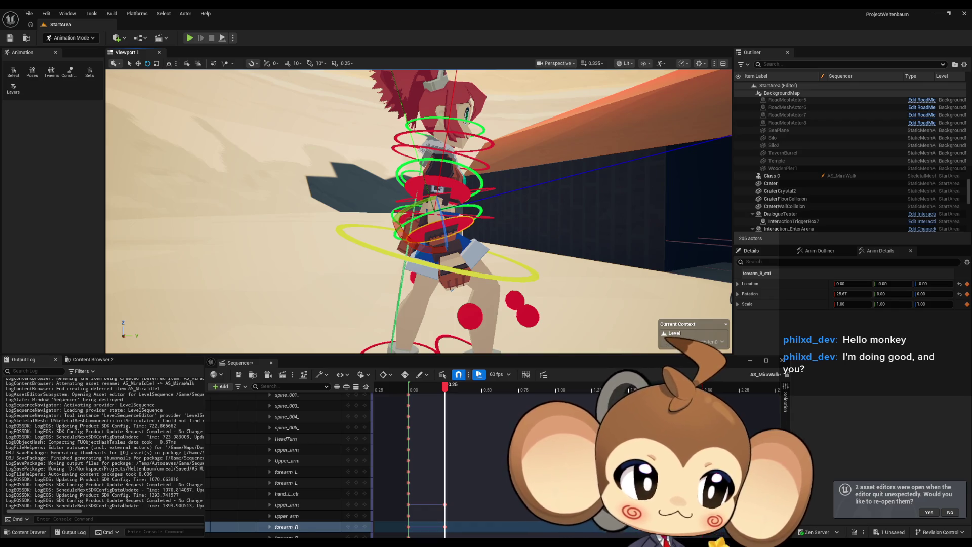
scroll(418, 211, "down", 3)
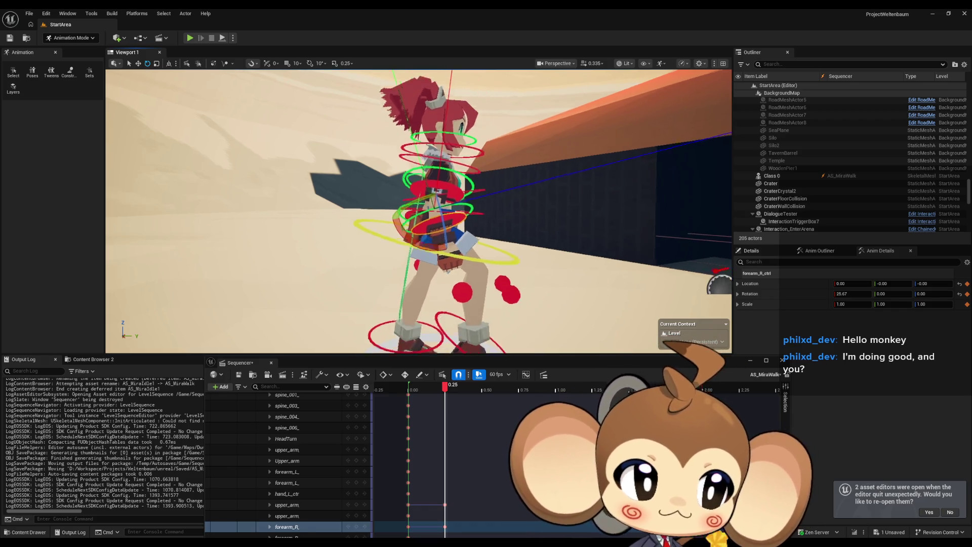
scroll(419, 211, "down", 2)
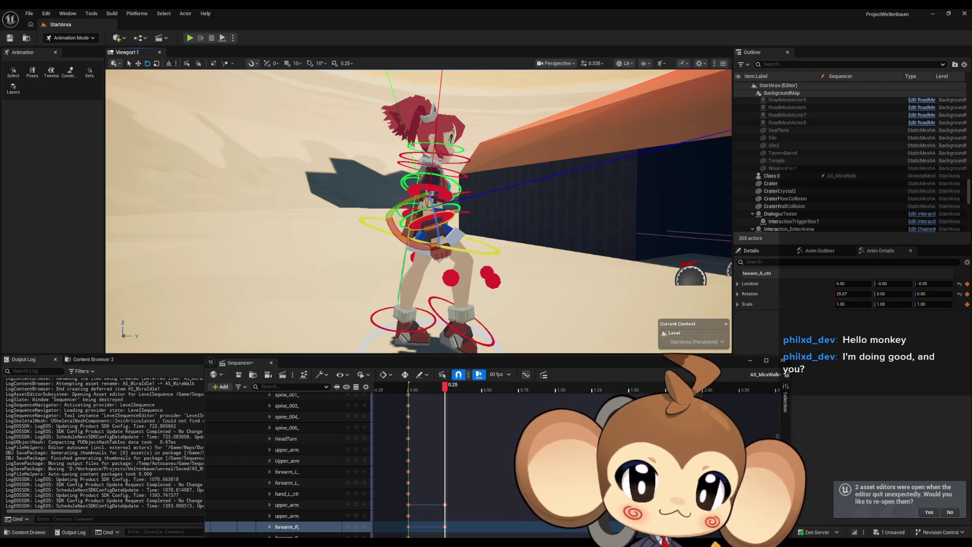
scroll(418, 211, "up", 2)
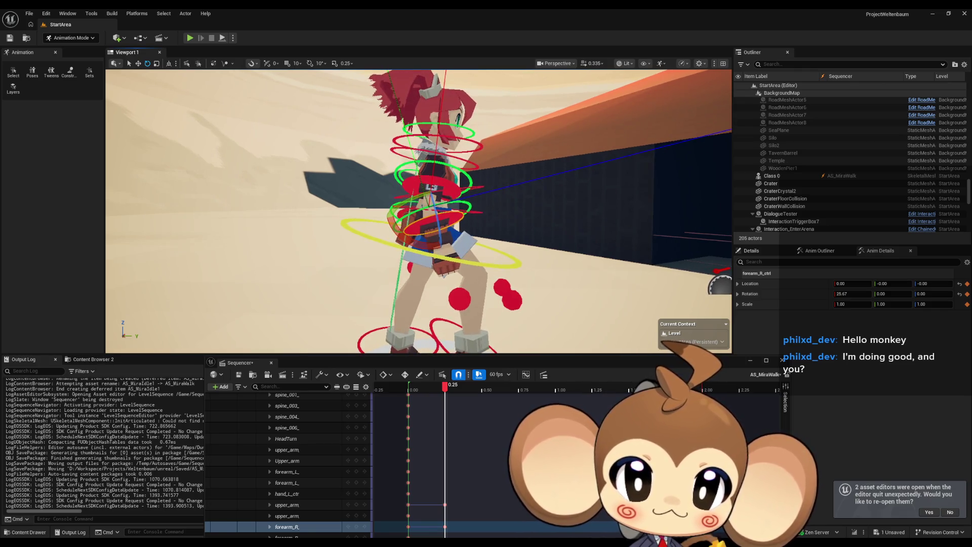
left_click_drag(428, 223, 405, 243)
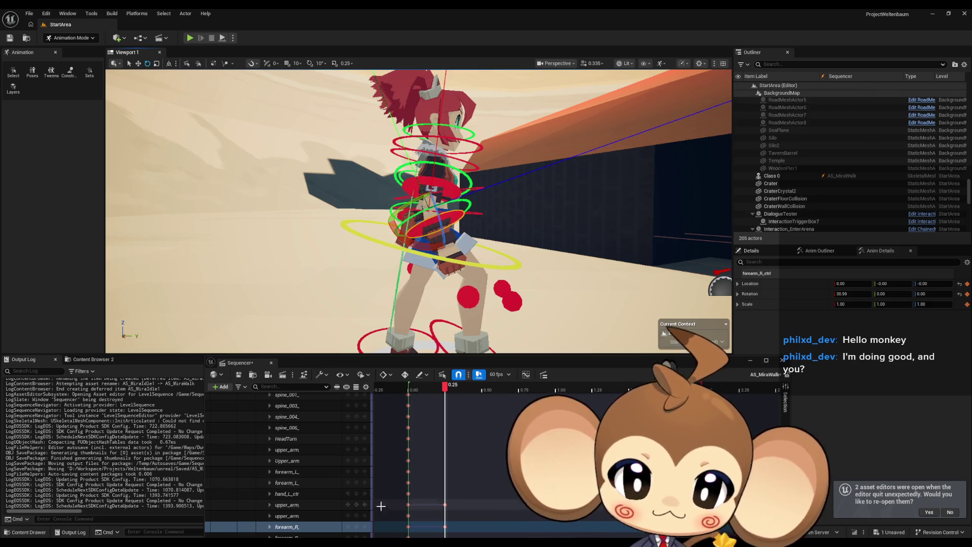
mouse_move(445, 388)
left_mouse_down()
mouse_move(409, 388)
mouse_move(456, 387)
mouse_move(414, 386)
mouse_move(446, 385)
left_mouse_up()
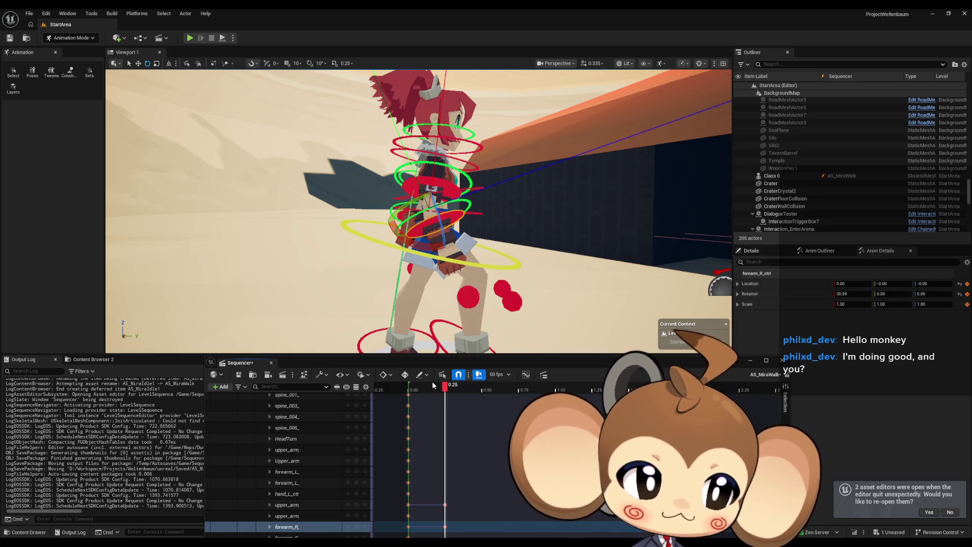
left_click_drag(405, 228, 304, 228)
left_click_drag(419, 211, 345, 208)
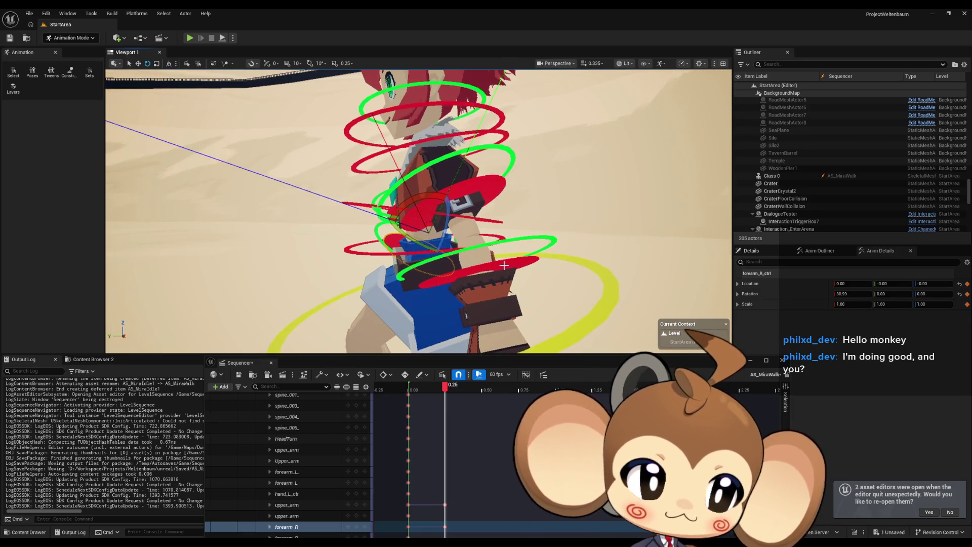
Rotate the left upper arm about 12 degrees and key it at 0.25
left_click(478, 189)
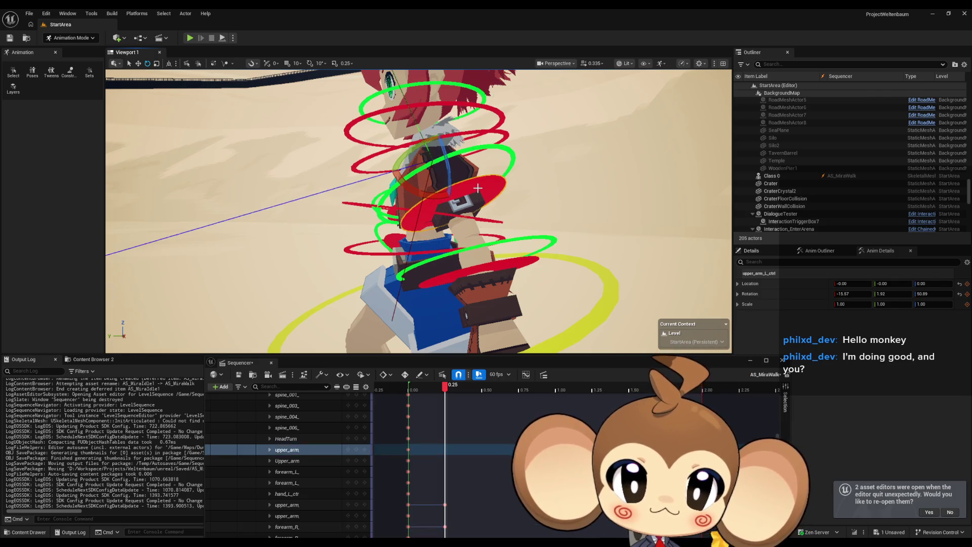
mouse_move(425, 191)
left_mouse_down()
mouse_move(388, 193)
mouse_move(491, 228)
left_mouse_up()
left_click_drag(429, 204, 415, 187)
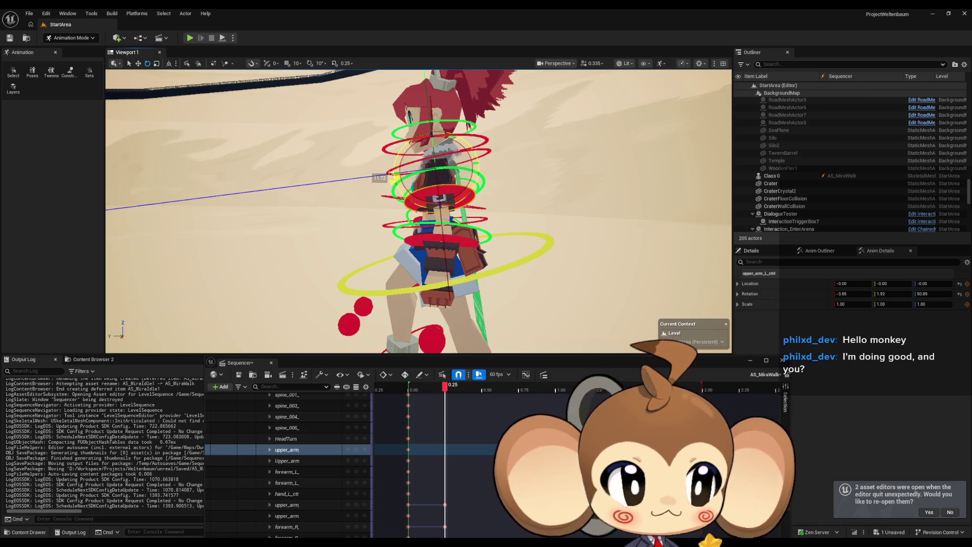
left_click_drag(476, 236, 475, 235)
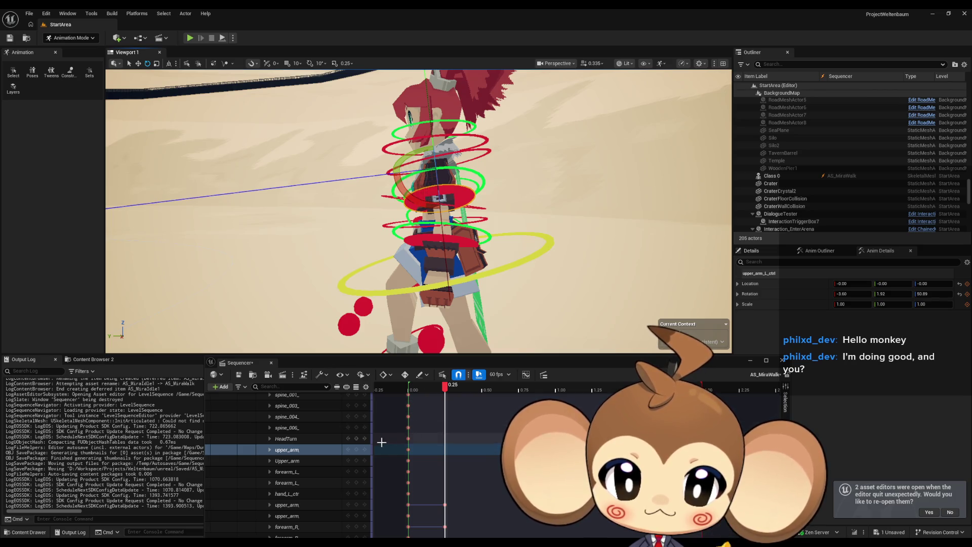
left_click(357, 450)
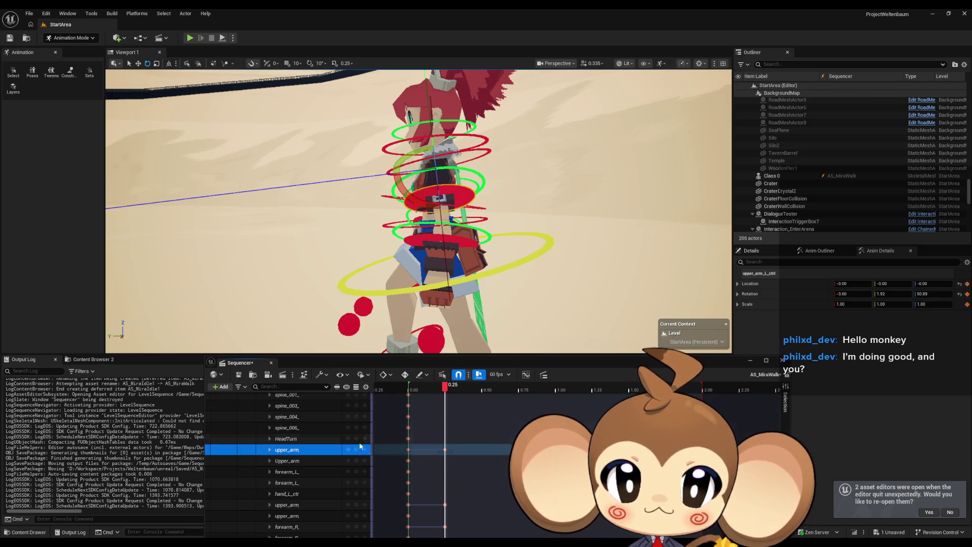
Rotate the left forearm about 5 degrees, key it at 0.25, and scrub to preview
left_click(452, 239)
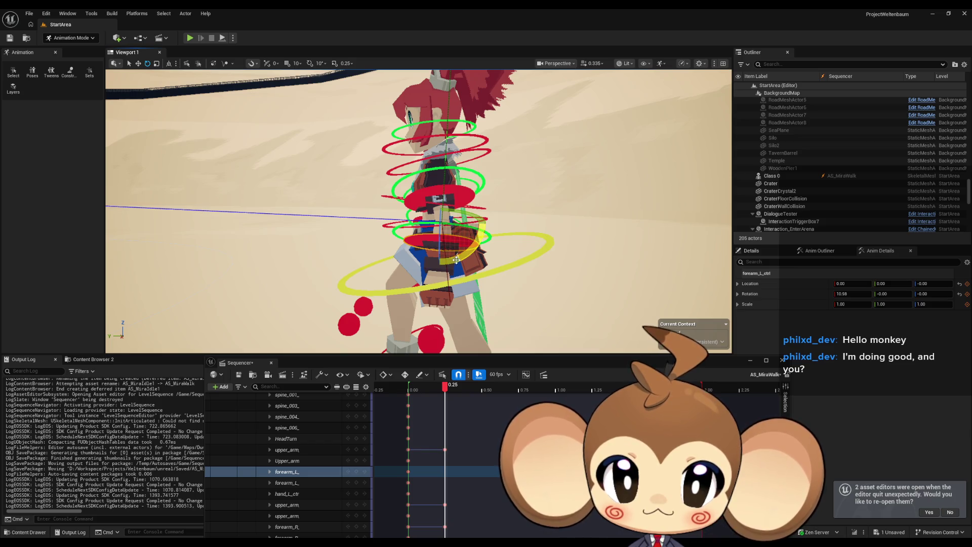
left_click_drag(457, 260, 398, 221)
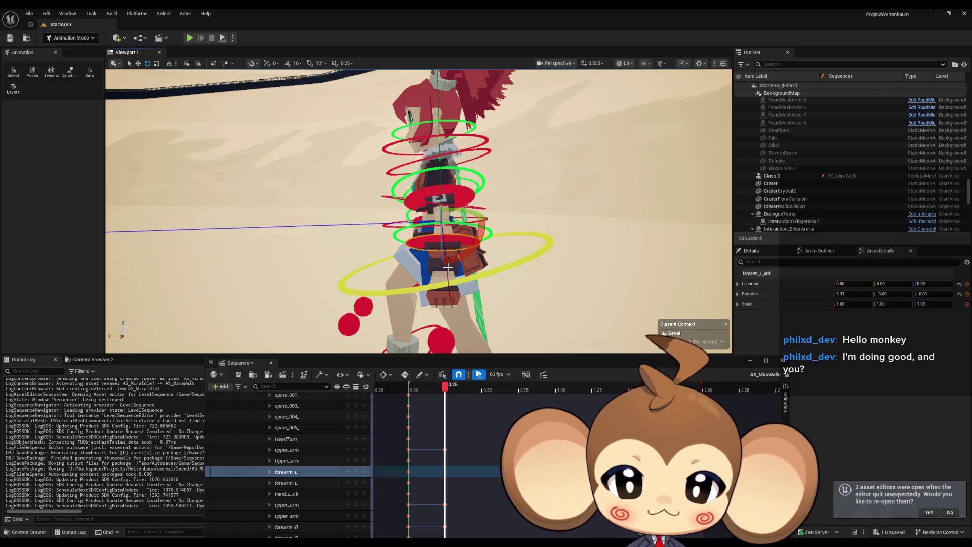
key("Return")
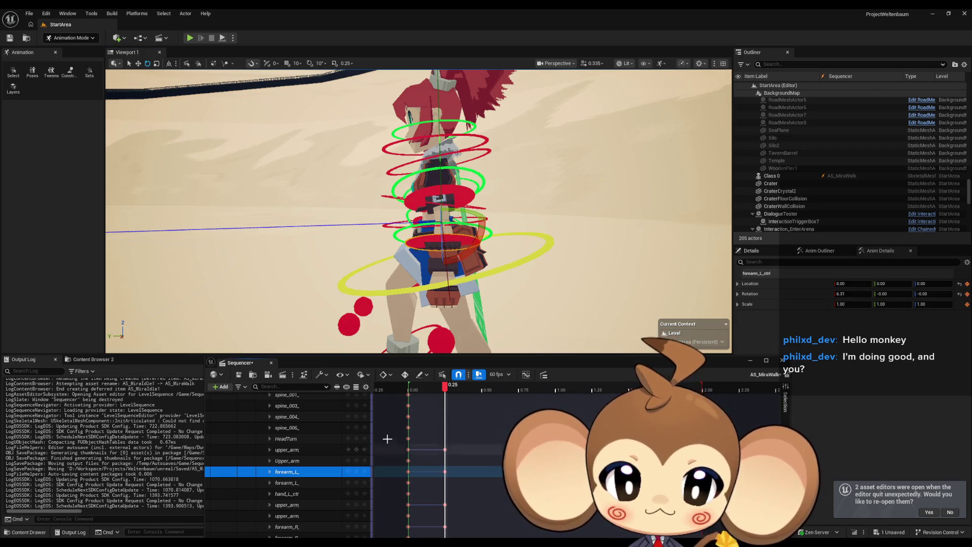
left_click(444, 389)
mouse_move(444, 389)
left_mouse_down()
mouse_move(412, 388)
mouse_move(452, 389)
mouse_move(408, 390)
mouse_move(449, 389)
mouse_move(420, 389)
left_mouse_up()
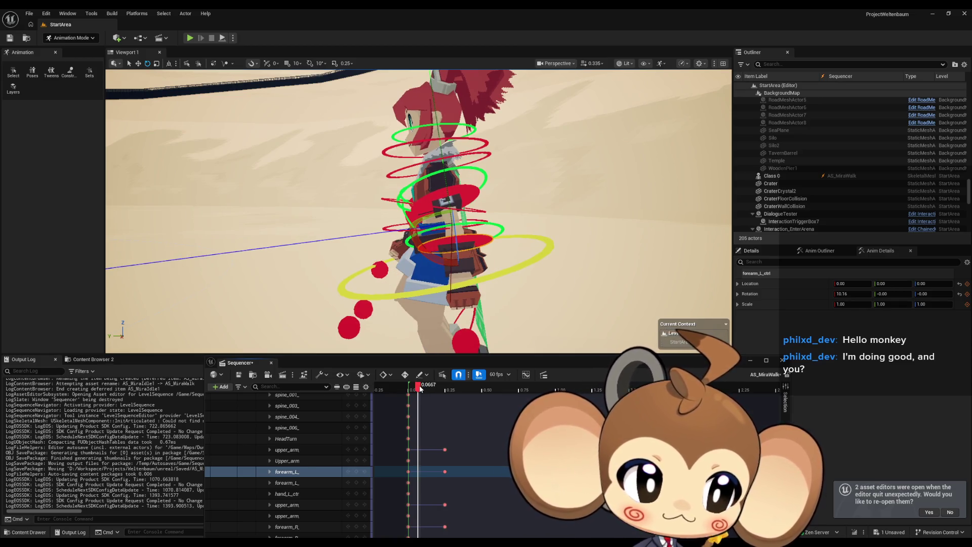
Scrub between 0.00 and 0.30 and frame the character to review the left forearm swing
mouse_move(420, 389)
left_mouse_down()
mouse_move(441, 389)
mouse_move(406, 388)
mouse_move(452, 391)
left_mouse_up()
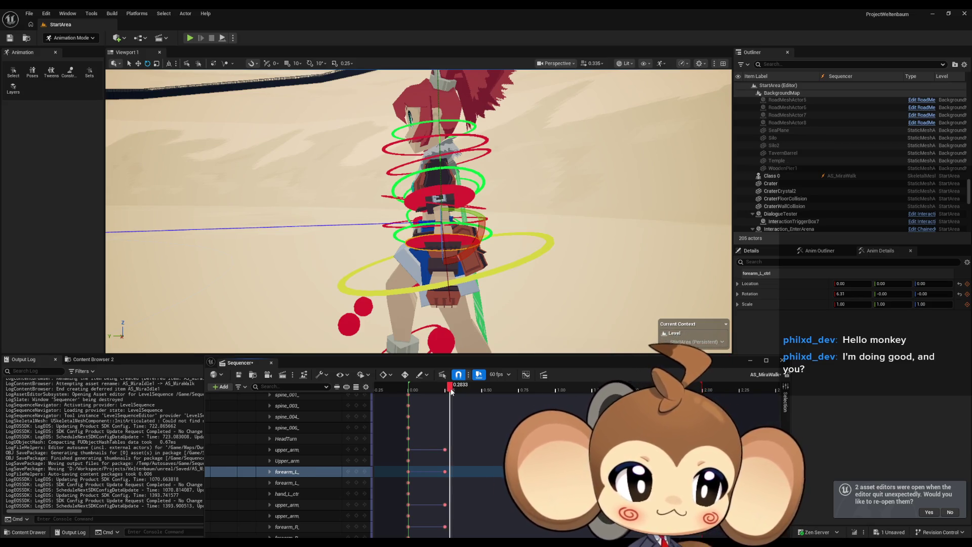
key("Left")
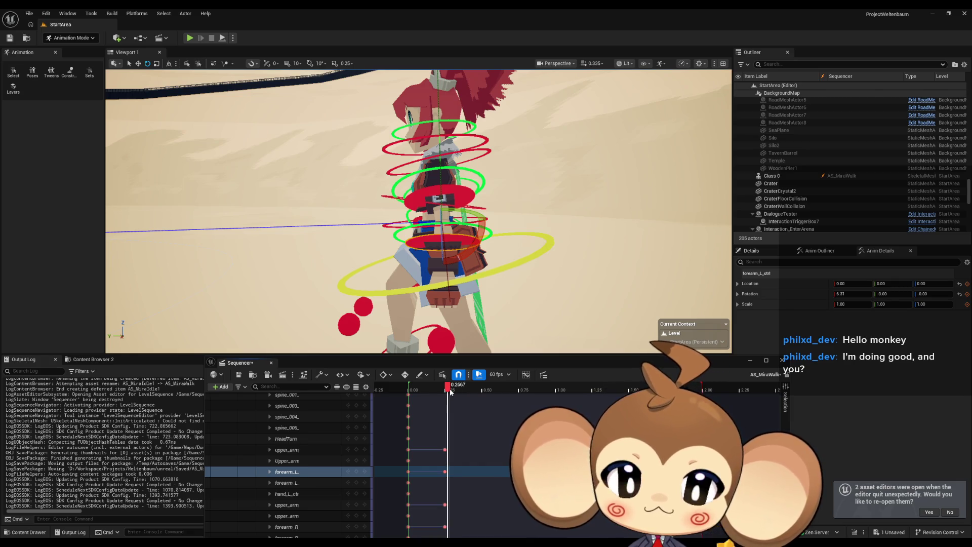
mouse_move(450, 392)
left_mouse_down()
mouse_move(412, 390)
mouse_move(464, 388)
mouse_move(410, 389)
mouse_move(444, 388)
left_mouse_up()
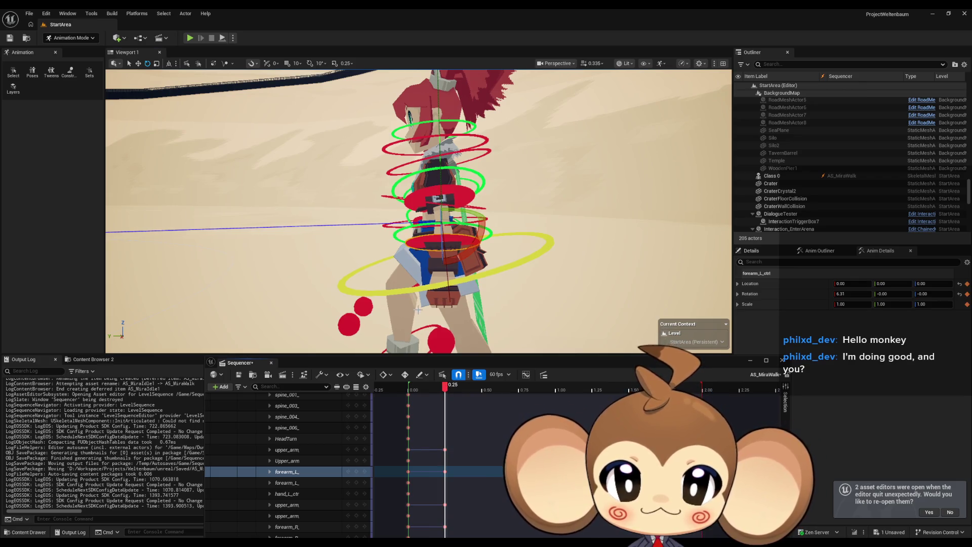
key("f")
mouse_move(445, 388)
left_mouse_down()
mouse_move(408, 385)
mouse_move(442, 379)
left_mouse_up()
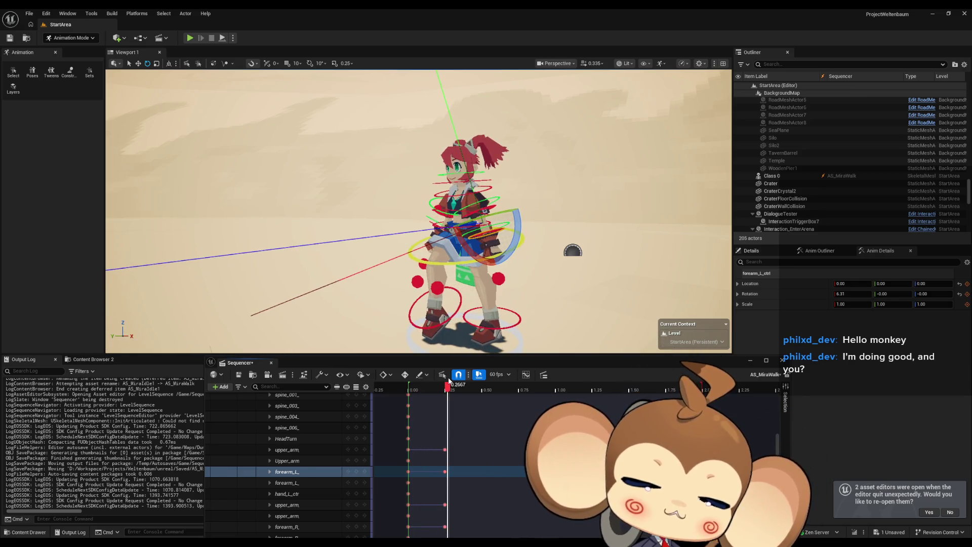
mouse_move(449, 381)
left_mouse_down()
mouse_move(408, 380)
mouse_move(485, 372)
left_mouse_up()
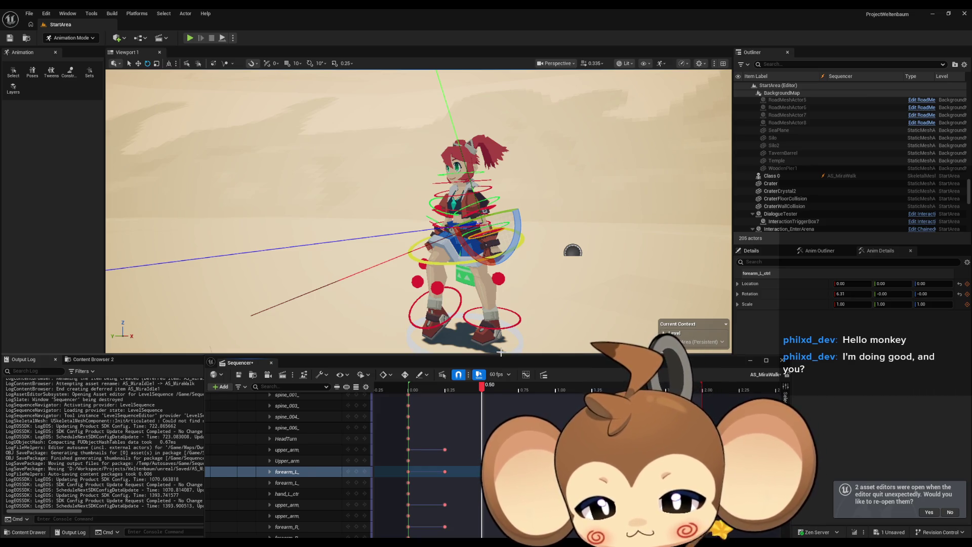
View the character from behind and scrub the arm swing from 0.50 through 0.25 to 0.00
left_click_drag(494, 285, 428, 274)
mouse_move(483, 389)
left_mouse_down()
mouse_move(416, 388)
mouse_move(481, 388)
left_mouse_up()
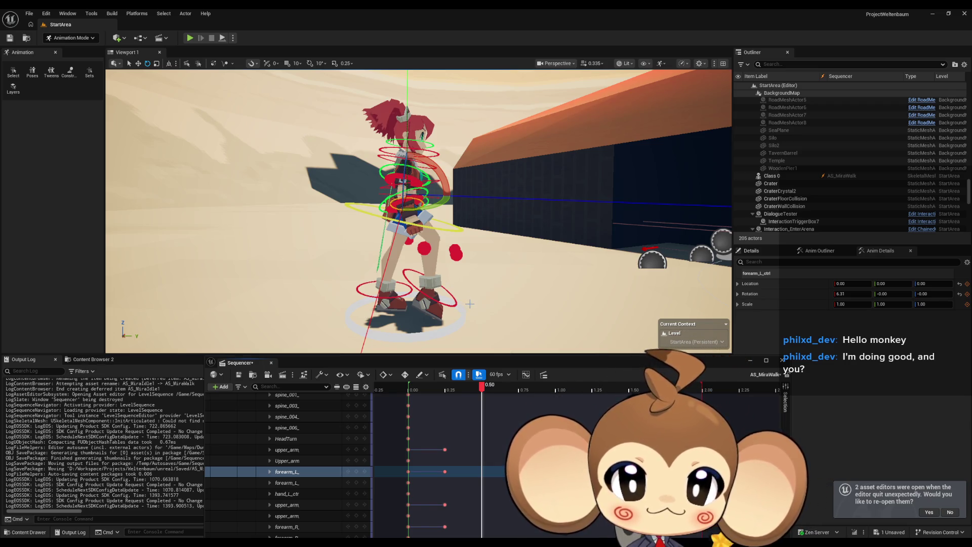
mouse_move(483, 387)
left_mouse_down()
mouse_move(405, 389)
mouse_move(456, 389)
mouse_move(414, 385)
mouse_move(448, 386)
mouse_move(424, 385)
left_mouse_up()
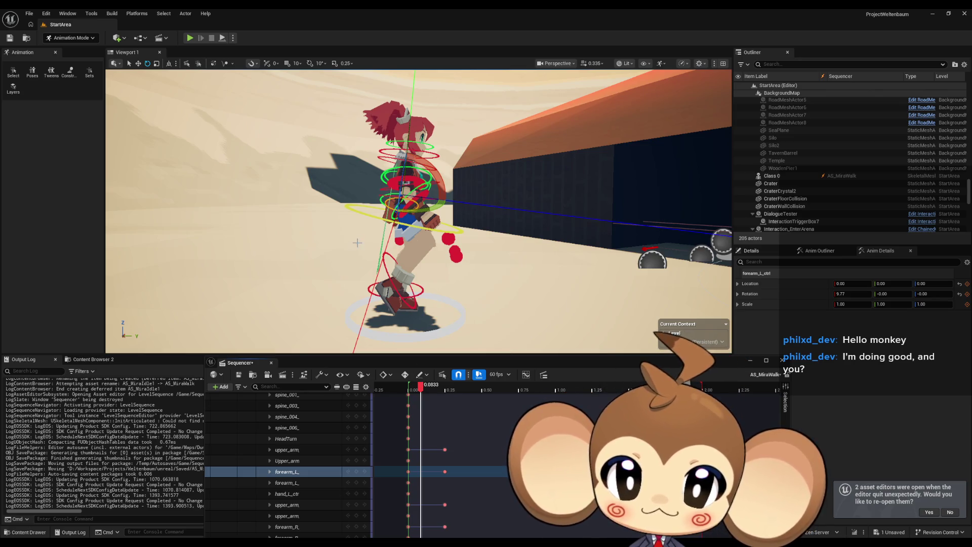
left_click_drag(420, 390, 410, 392)
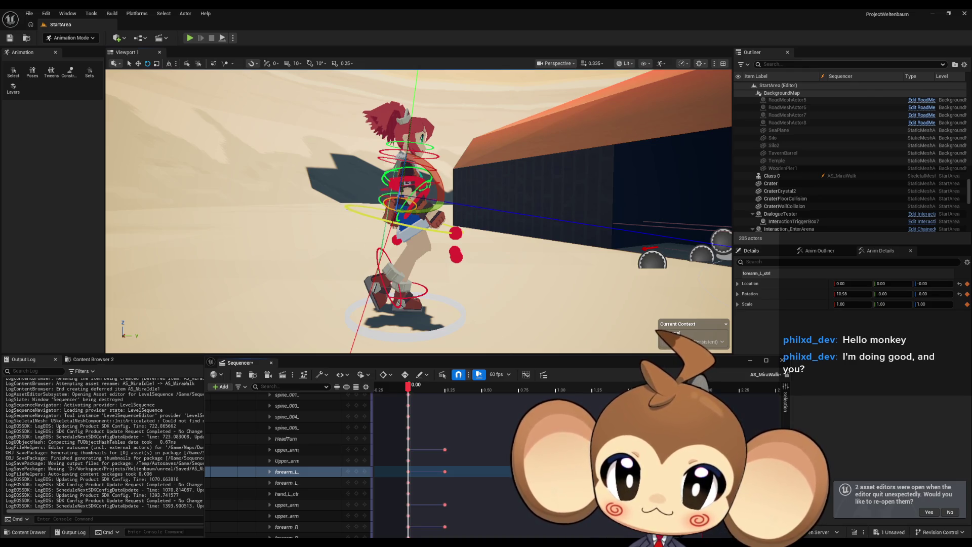
Select spine_ctrl, key it at 0.50, and scrub back to review the spine and legs
left_click(349, 209)
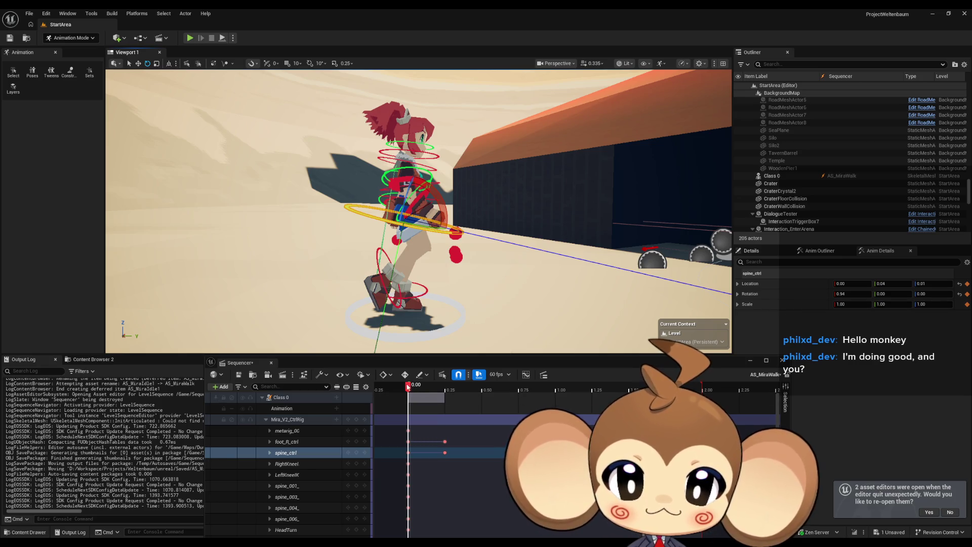
mouse_move(407, 389)
left_mouse_down()
mouse_move(448, 389)
mouse_move(411, 386)
left_mouse_up()
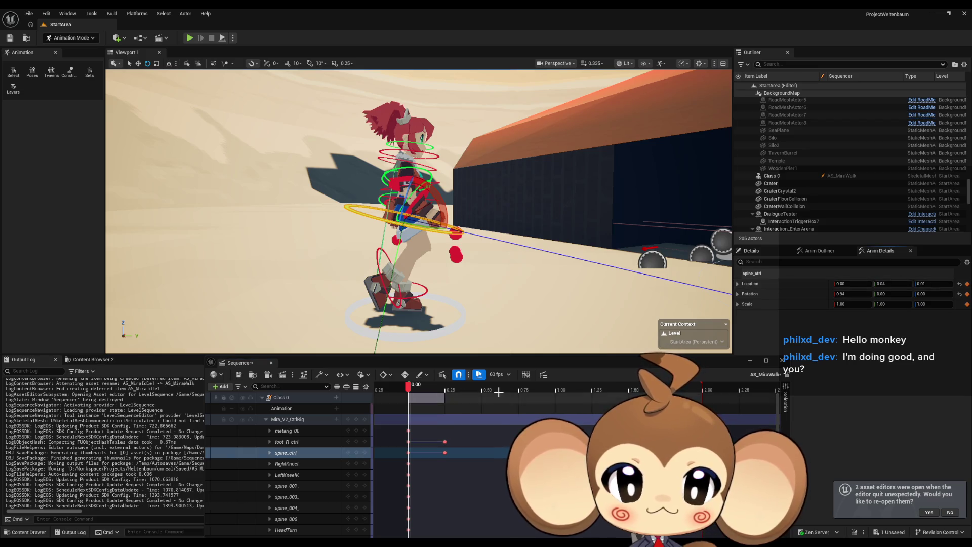
left_click(482, 388)
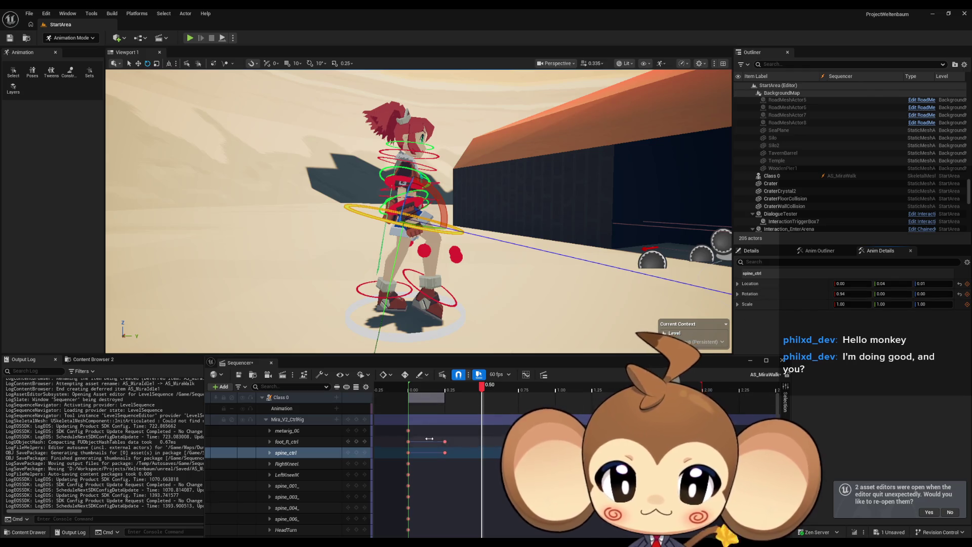
left_click(357, 452)
mouse_move(483, 388)
left_mouse_down()
mouse_move(410, 387)
mouse_move(482, 385)
left_mouse_up()
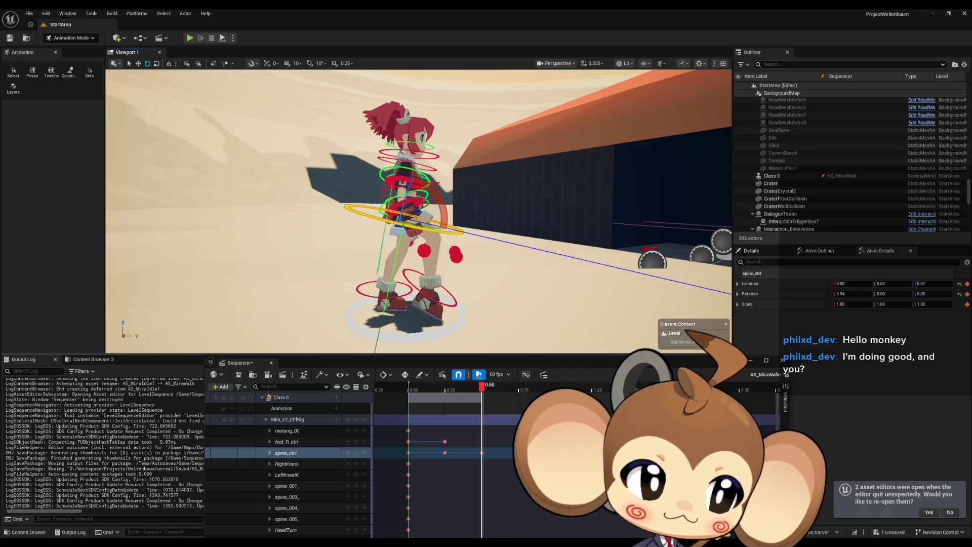
scroll(441, 284, "up", 10)
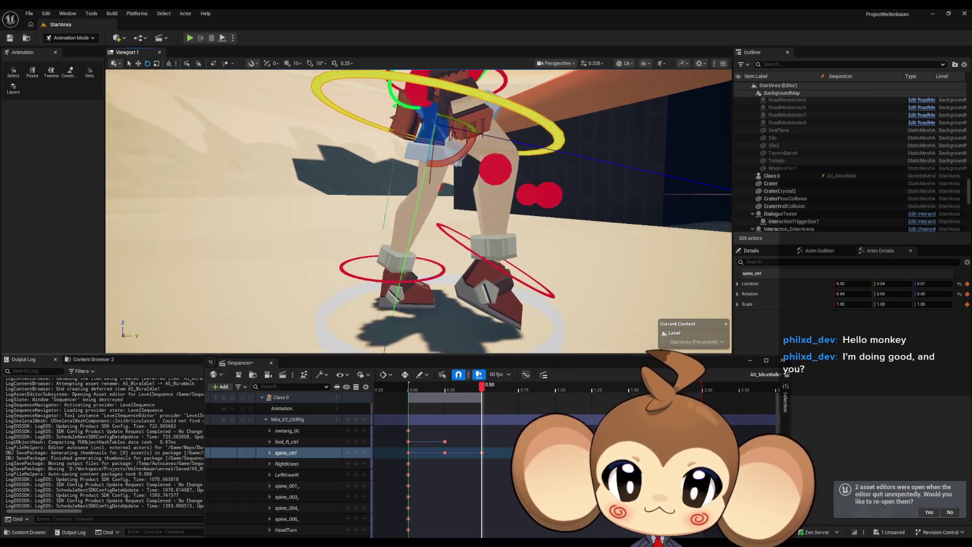
left_click_drag(479, 387, 411, 390)
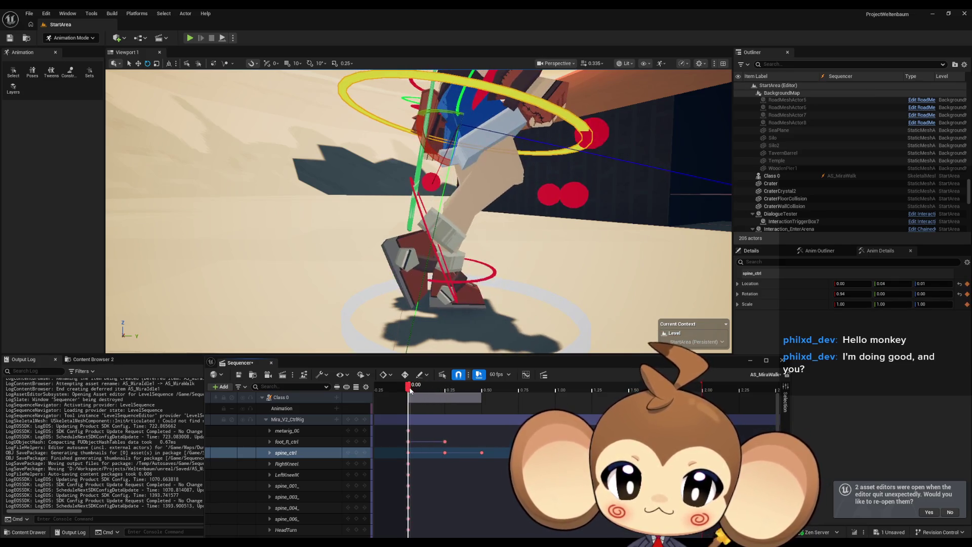
left_click(480, 280)
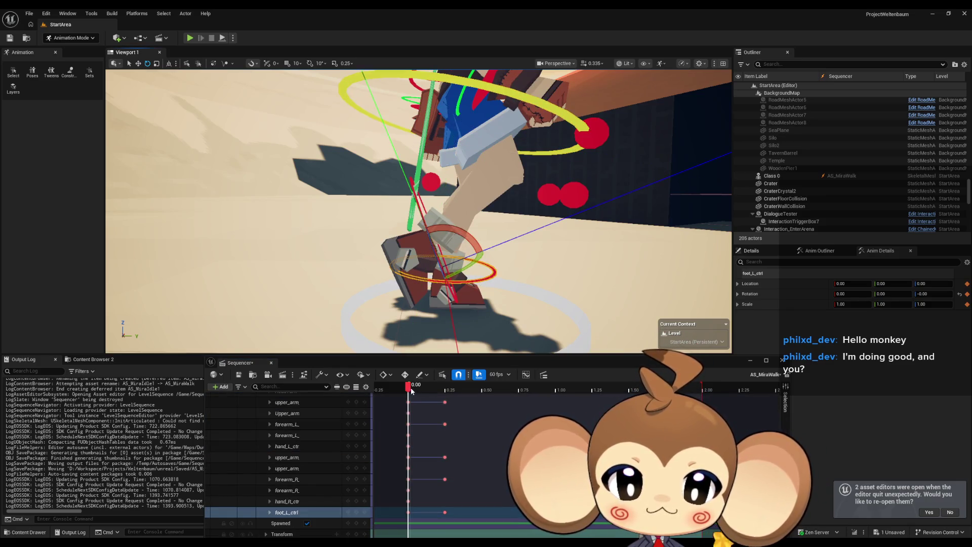
At 0.50, set the left foot control's Location Y to 0.1 and Z to -0.26
left_click_drag(408, 388, 448, 389)
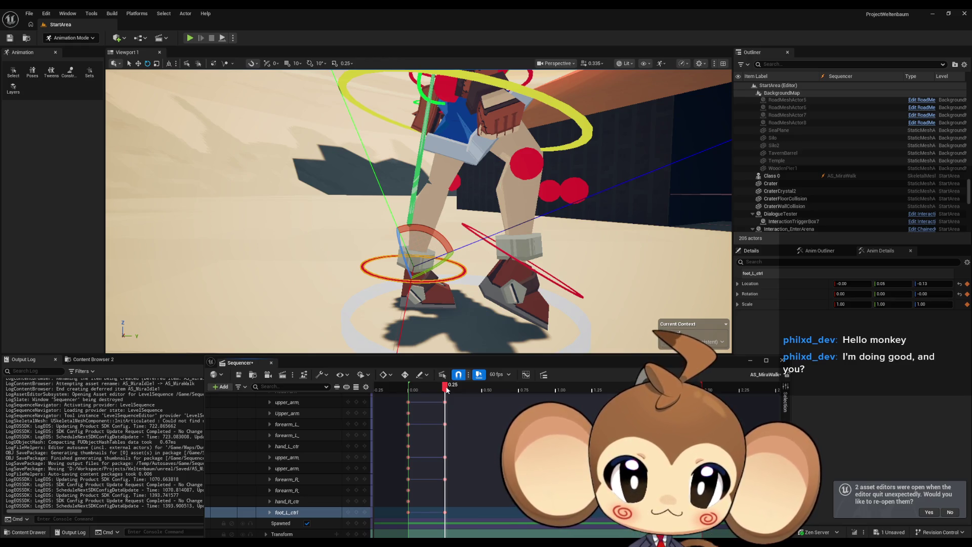
left_click(138, 63)
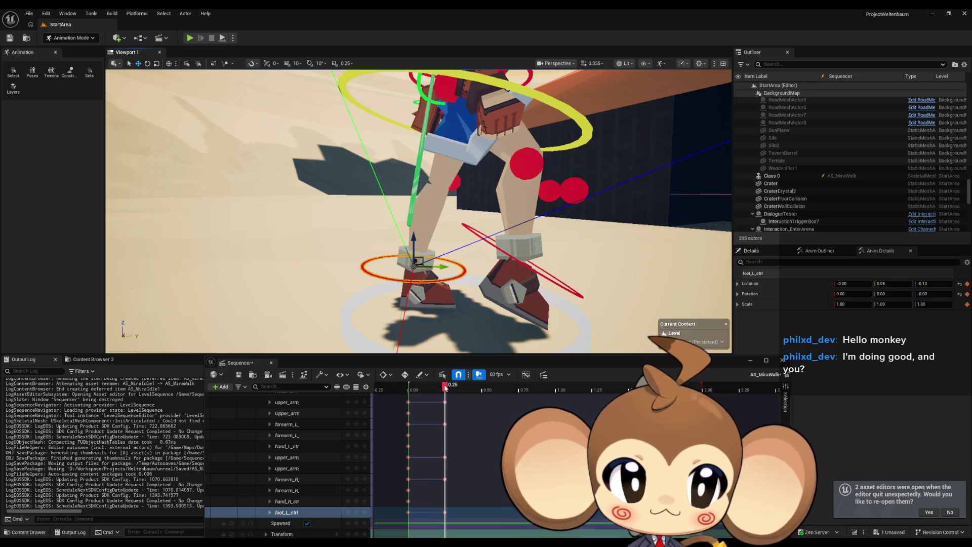
left_click_drag(446, 388, 484, 388)
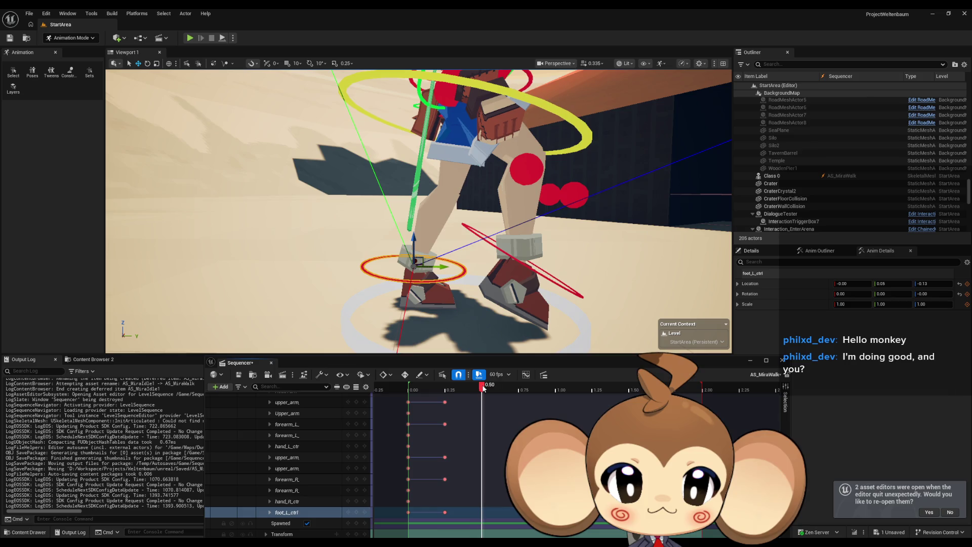
left_click(896, 284)
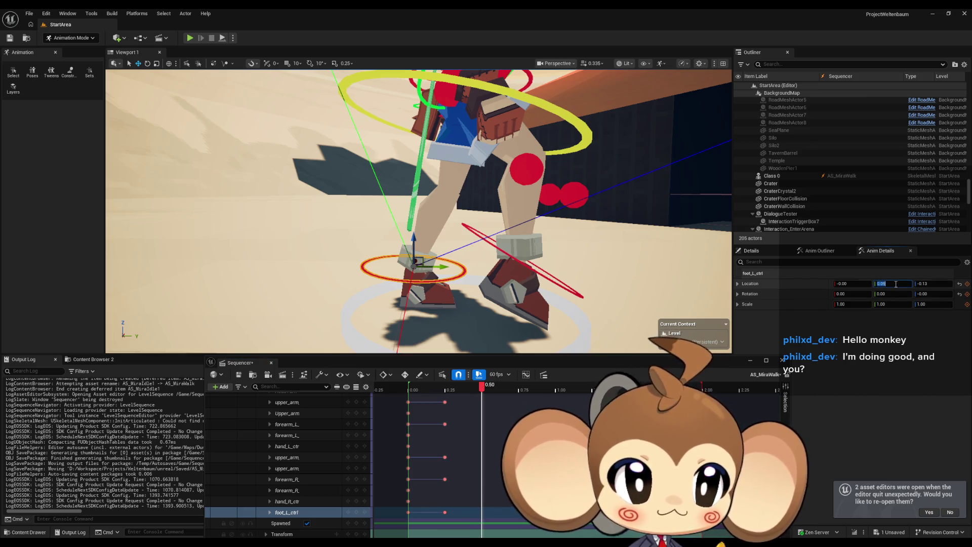
type("0.1")
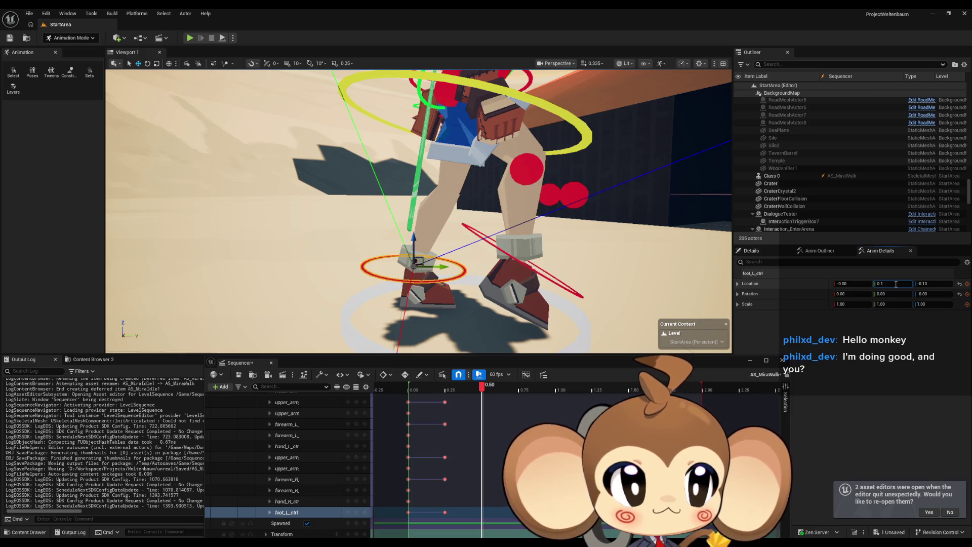
key("Tab")
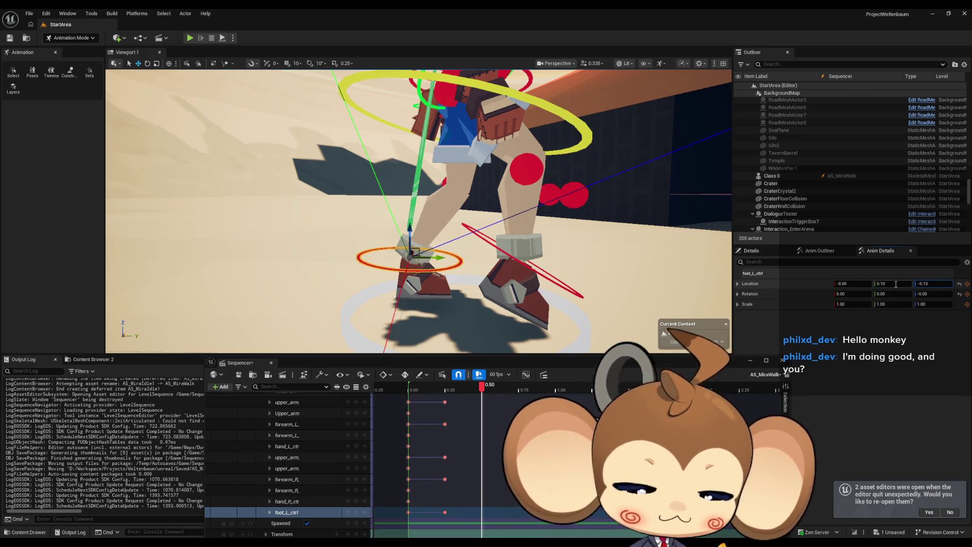
type("-0.26")
key("Return")
Tilt the left foot to about -13 degrees and nudge it slightly upward
mouse_move(507, 228)
left_mouse_down()
mouse_move(729, 228)
mouse_move(729, 218)
left_mouse_up()
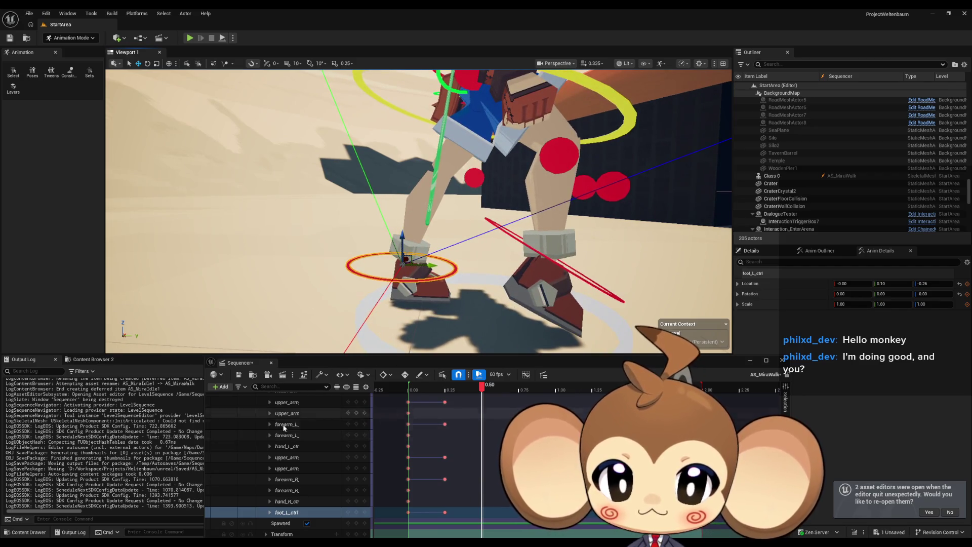
left_click(148, 63)
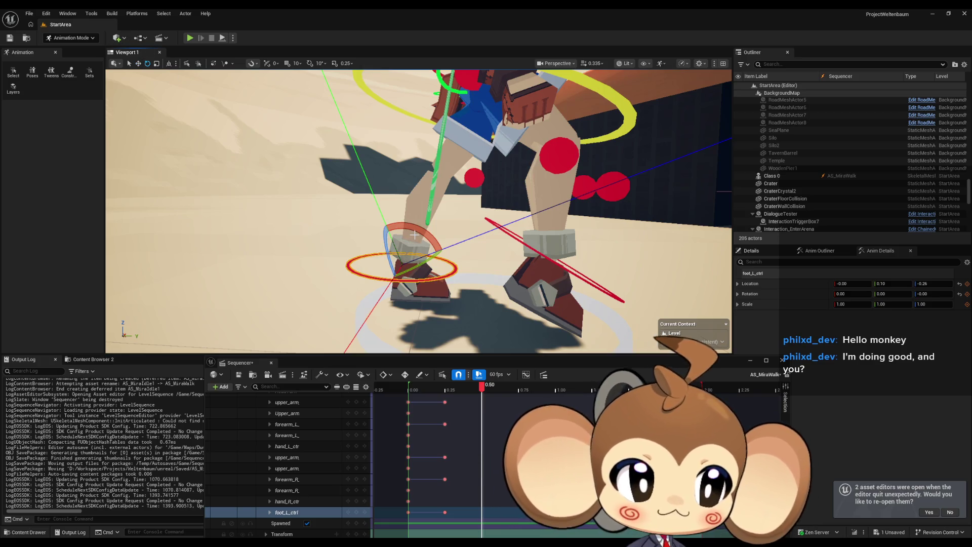
left_click_drag(423, 242, 465, 257)
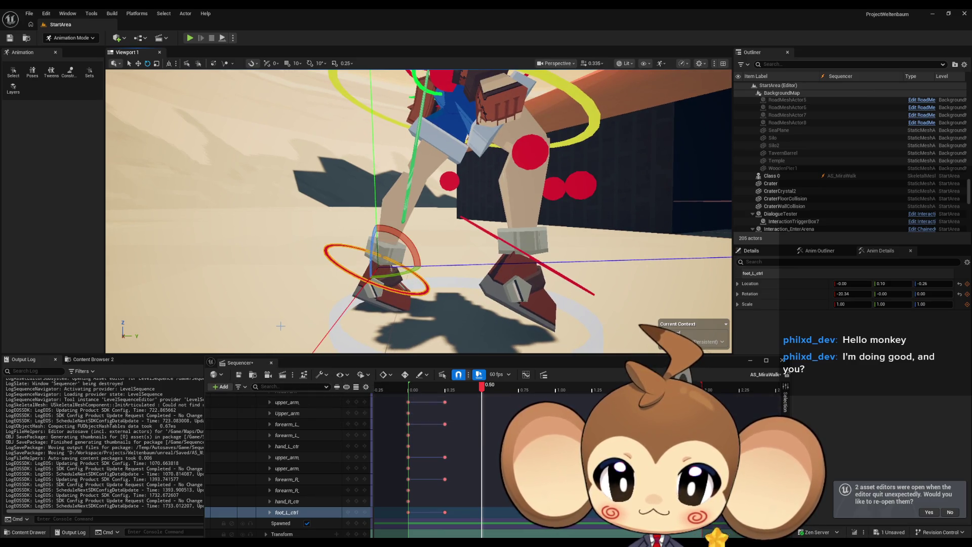
scroll(324, 313, "down", 5)
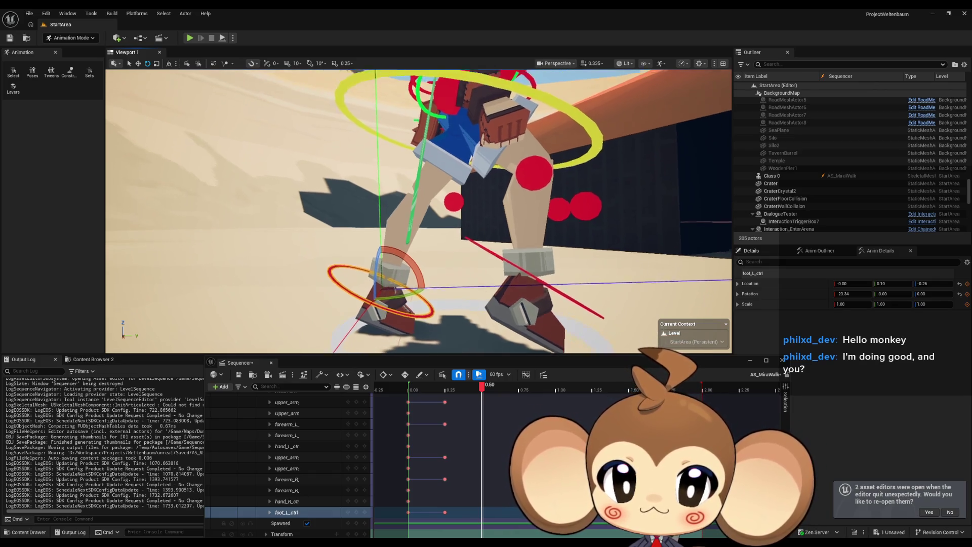
key("f")
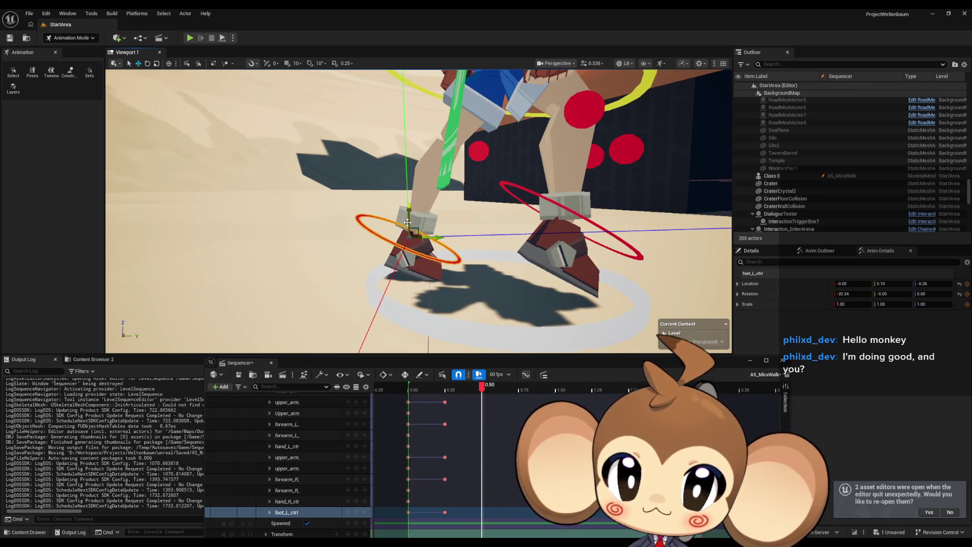
left_click_drag(409, 208, 410, 194)
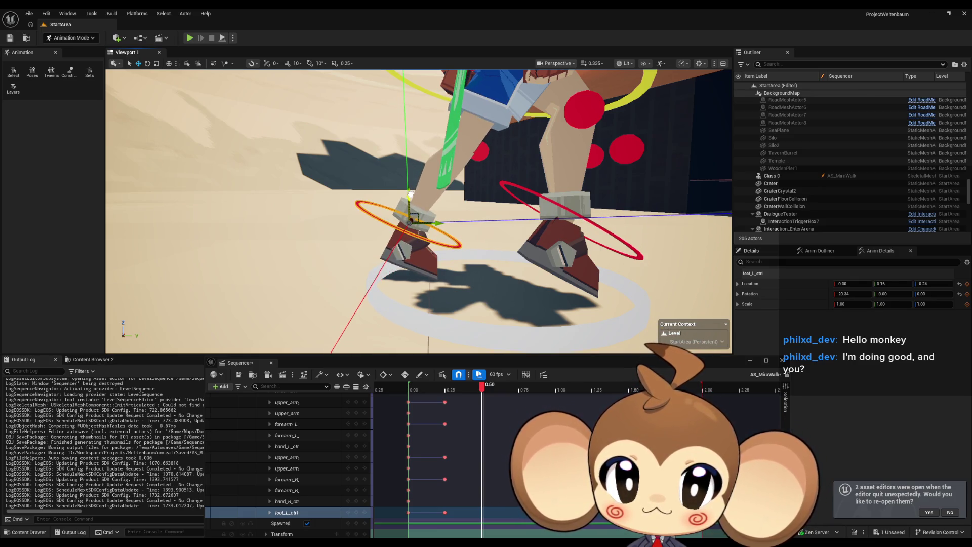
scroll(410, 194, "down", 10)
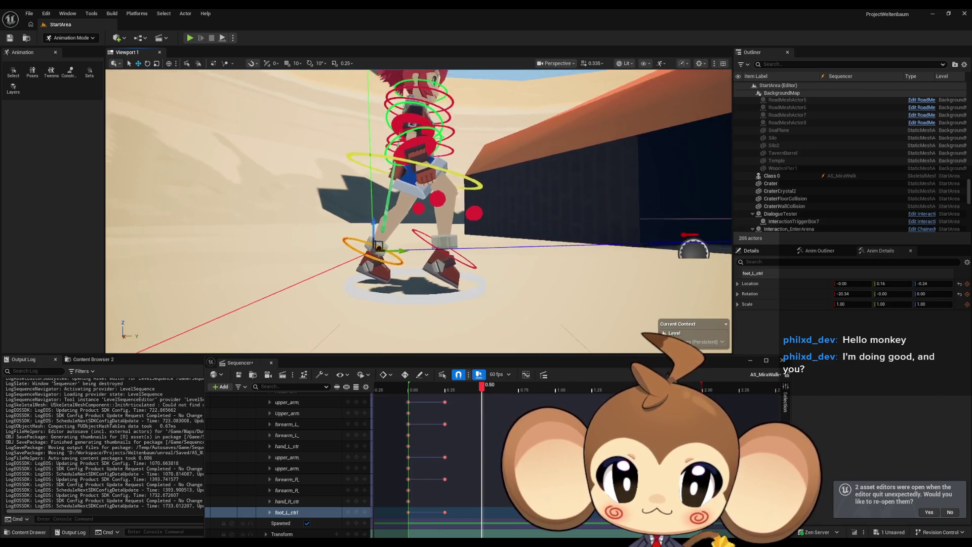
Key foot_L_ctrl at 0.50, then play back the walk and frame the foot
left_click_drag(410, 195, 430, 229)
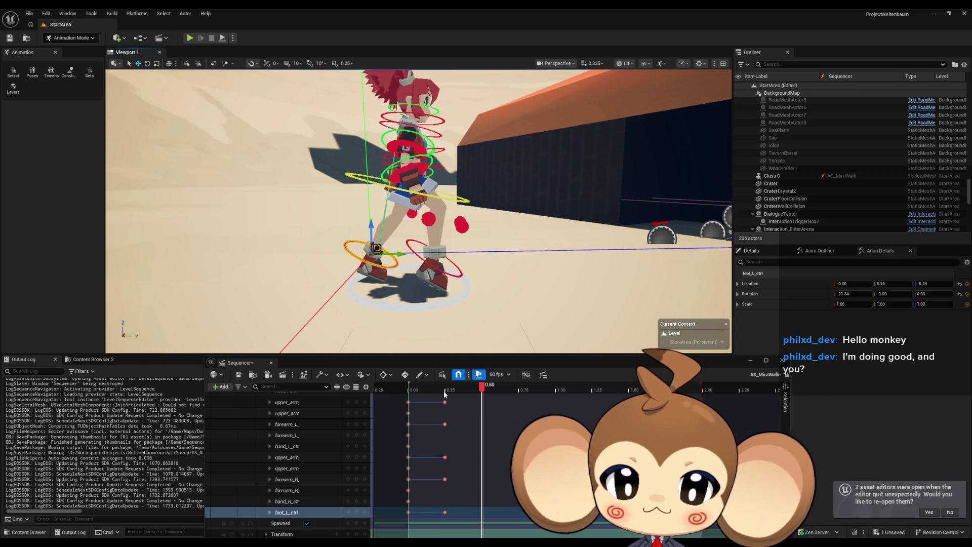
left_click(358, 513)
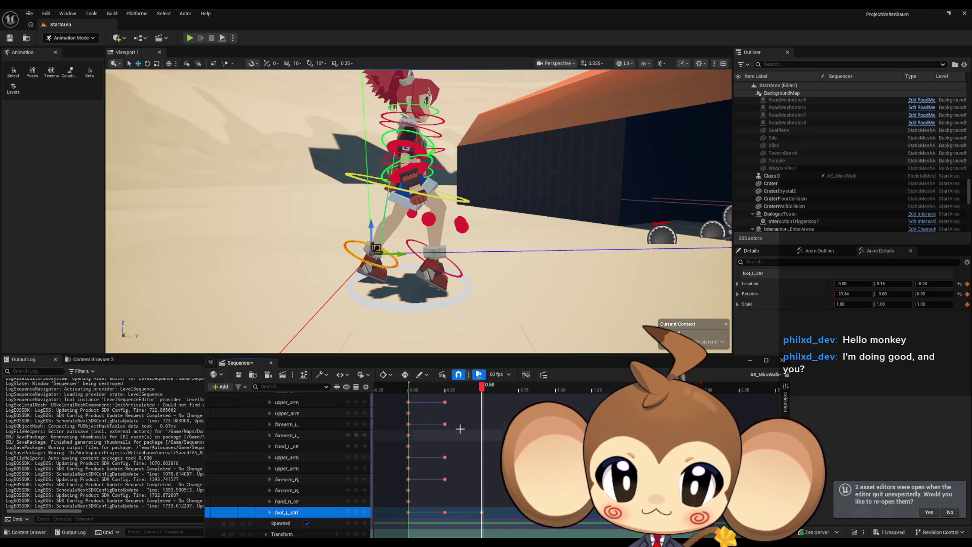
left_click_drag(481, 387, 406, 387)
key("space")
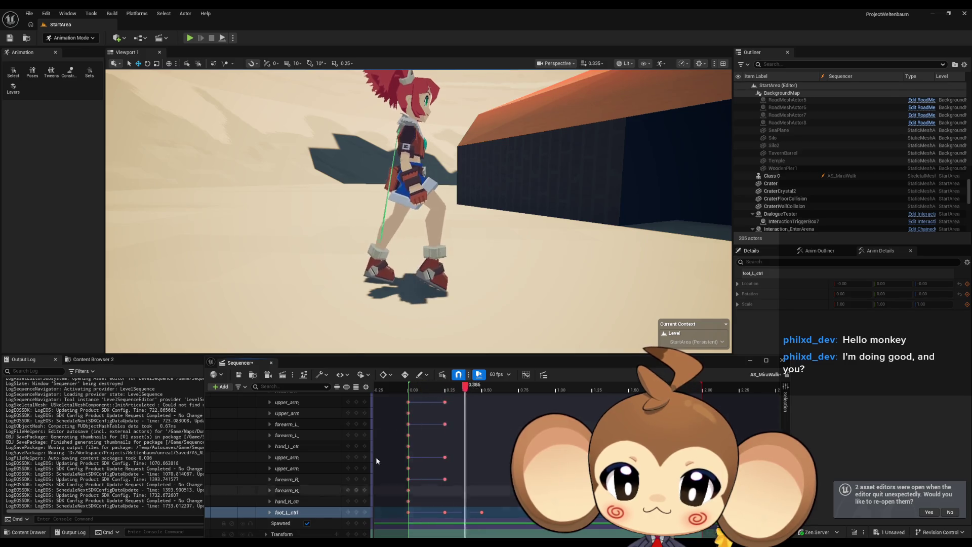
left_click_drag(341, 360, 338, 337)
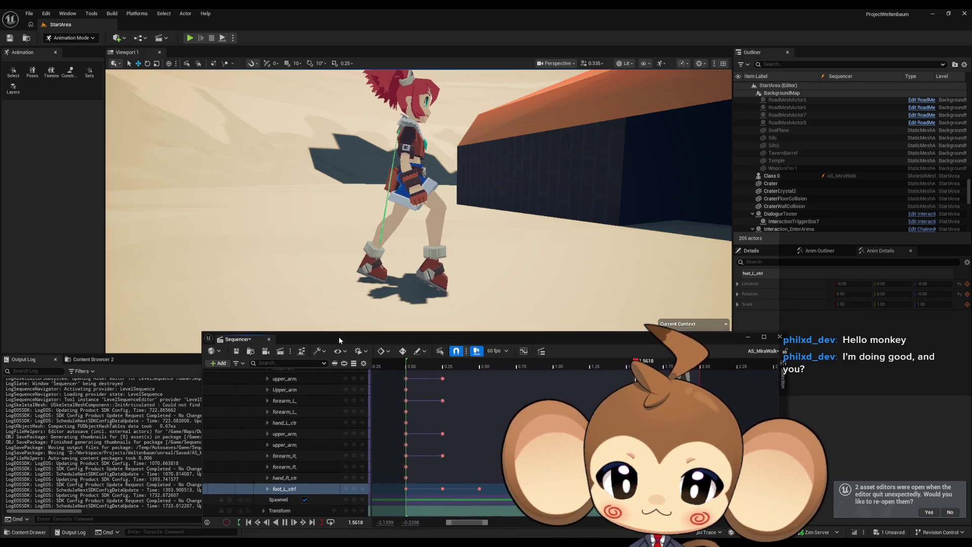
left_click(283, 534)
left_click(282, 534)
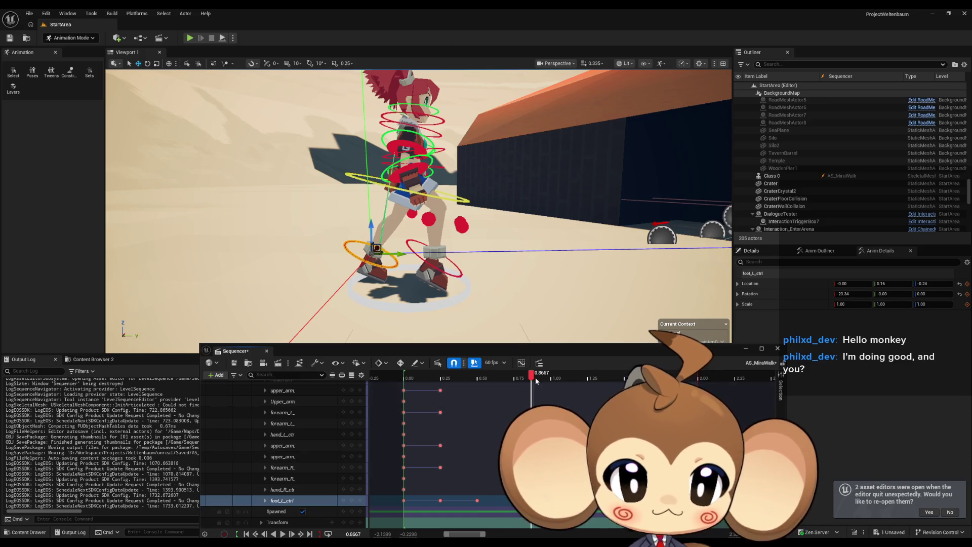
key("f")
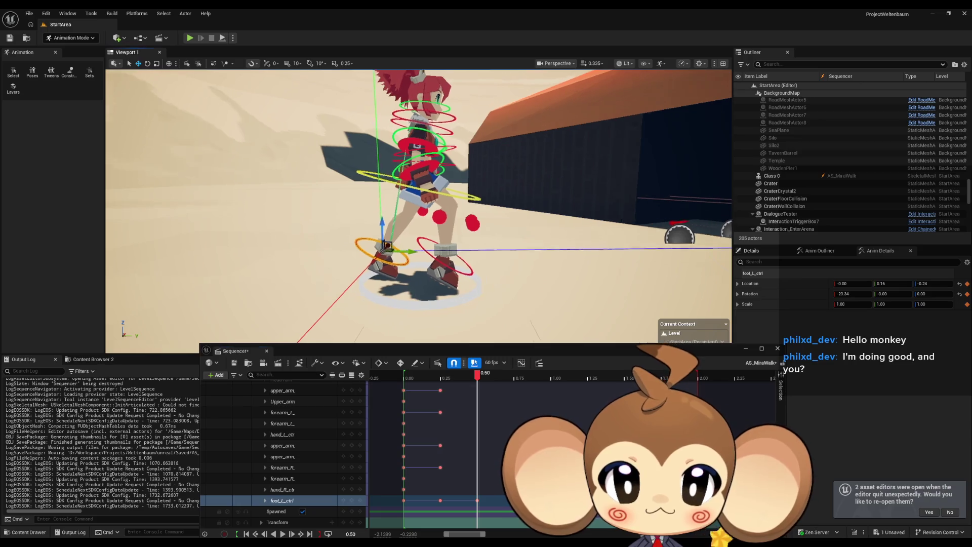
scroll(453, 419, "up", 5)
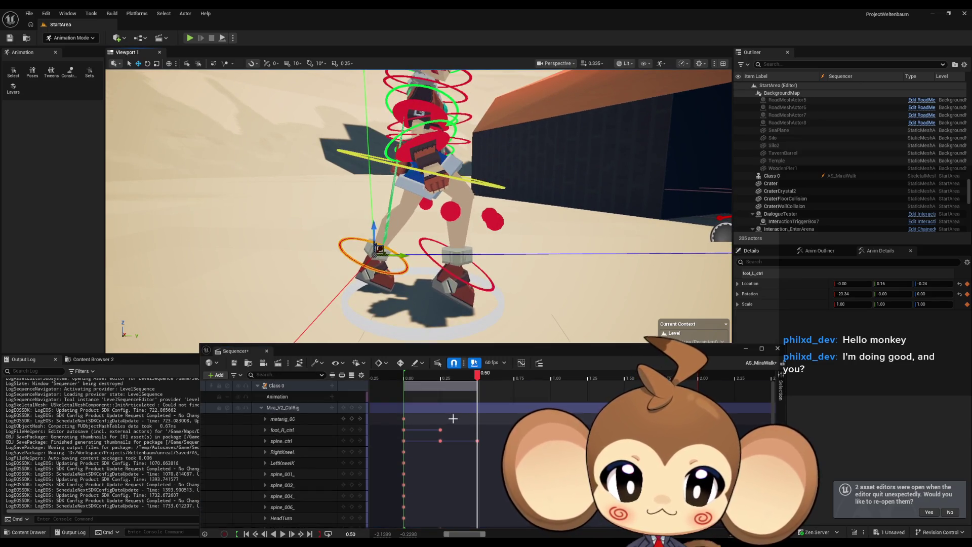
Select the right foot control, rotate it about 16 degrees, then lower it slightly
scroll(449, 421, "down", 5)
mouse_move(462, 327)
left_mouse_down()
mouse_move(427, 300)
mouse_move(435, 253)
left_mouse_up()
left_click(435, 253)
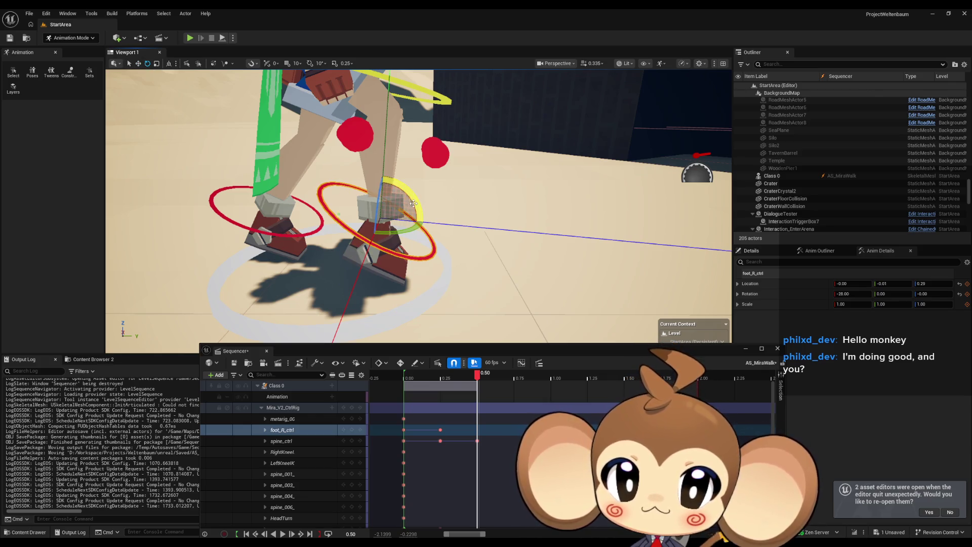
left_click_drag(413, 203, 424, 217)
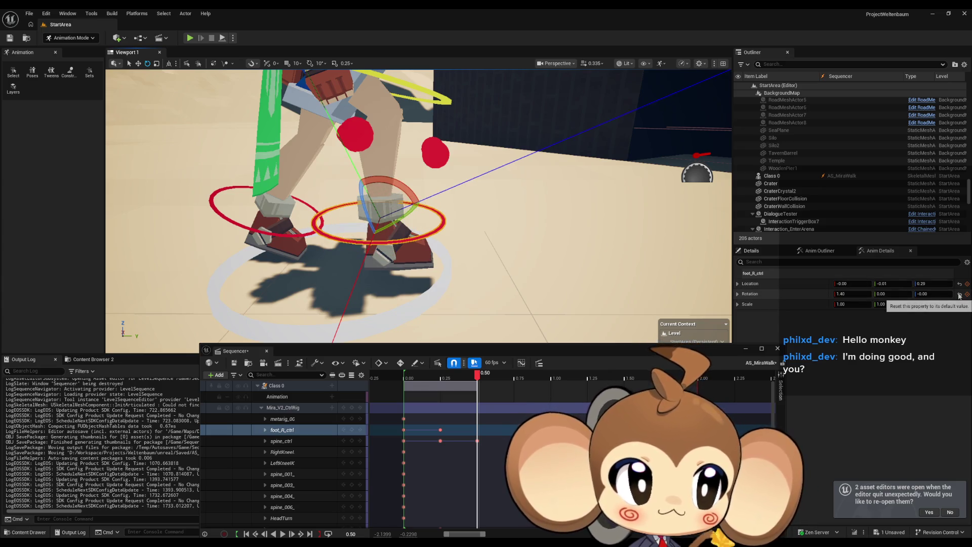
left_click(138, 63)
key("f")
mouse_move(363, 185)
left_mouse_down()
mouse_move(360, 225)
mouse_move(359, 212)
left_mouse_up()
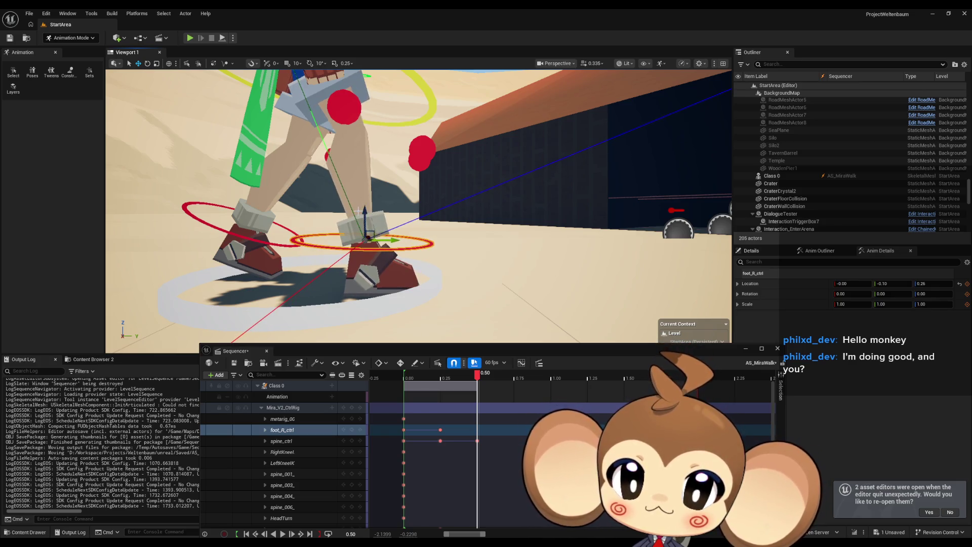
Key the right foot at 0.50, end the playback range at 0.50, and loop-play it
left_click(351, 430)
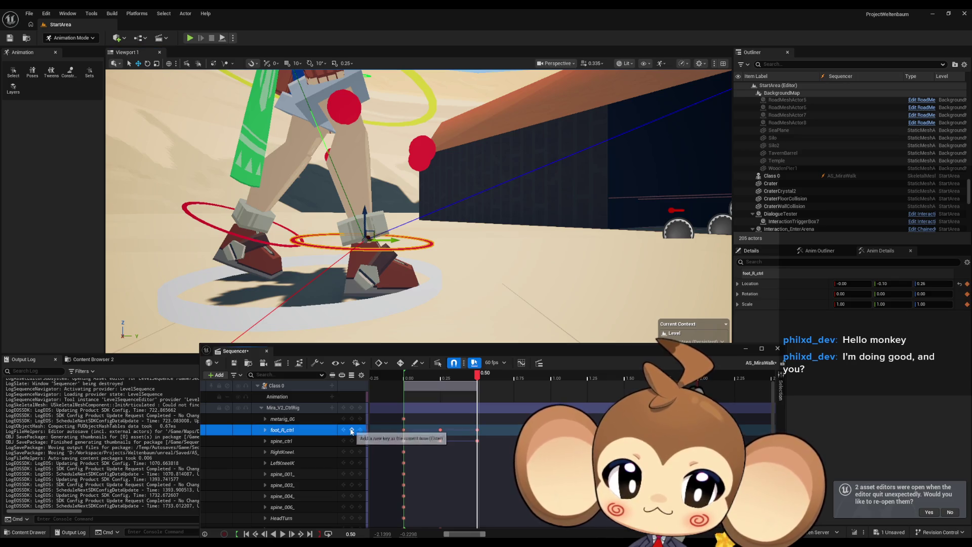
left_click(458, 377)
mouse_move(459, 377)
left_mouse_down()
mouse_move(411, 377)
mouse_move(476, 375)
mouse_move(400, 373)
left_mouse_up()
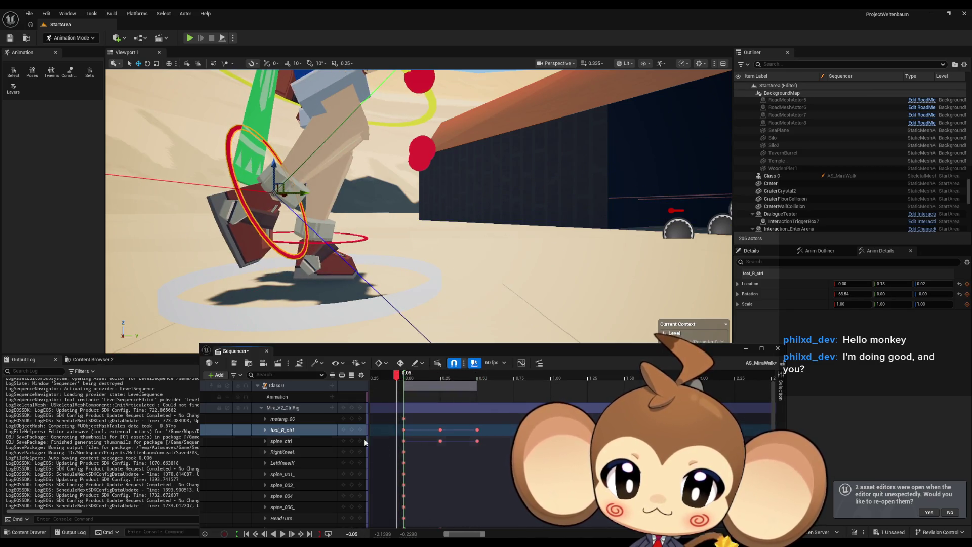
left_click(282, 534)
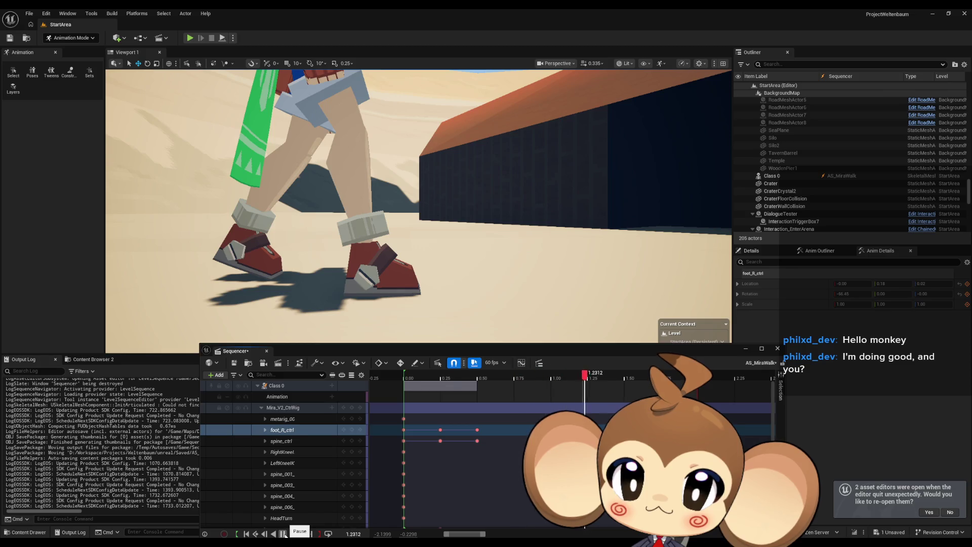
left_click(283, 535)
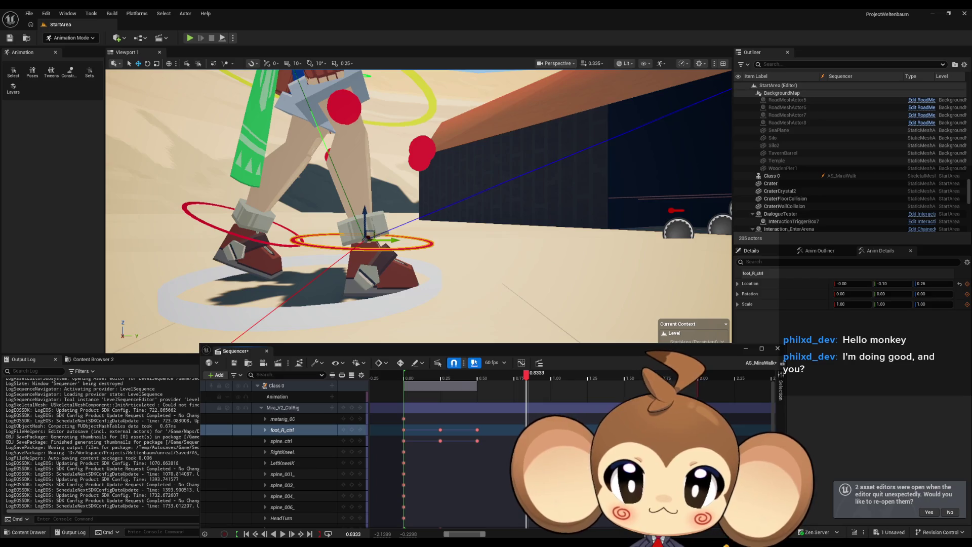
left_click_drag(499, 386, 480, 386)
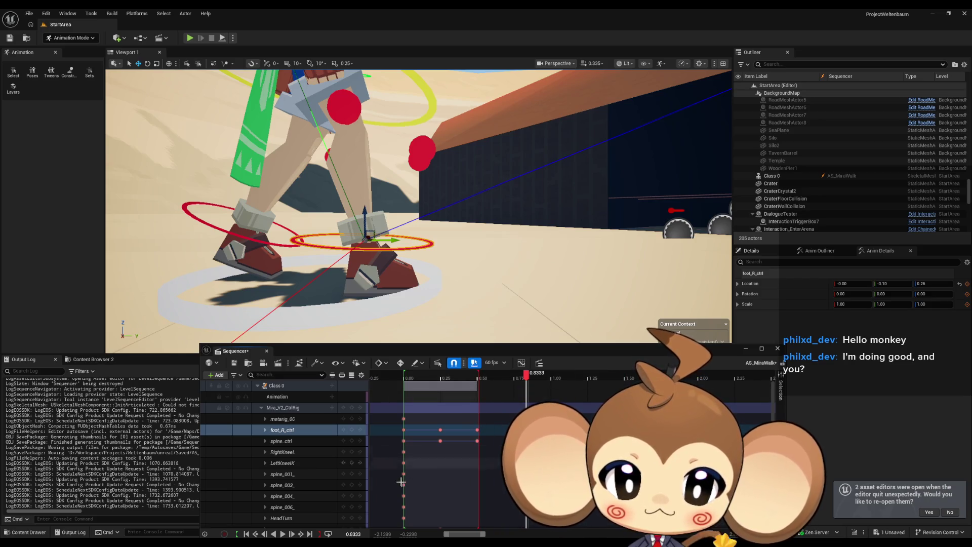
left_click(283, 534)
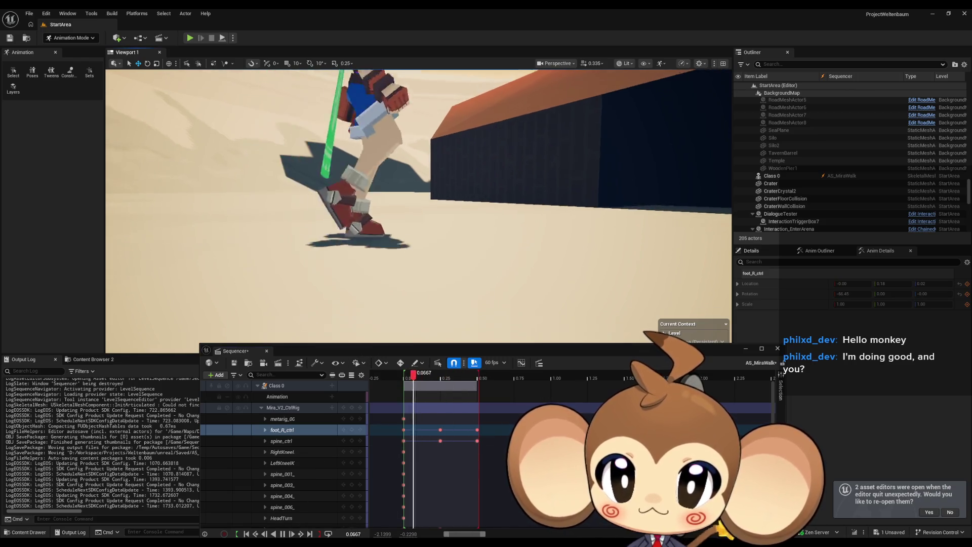
scroll(408, 280, "down", 5)
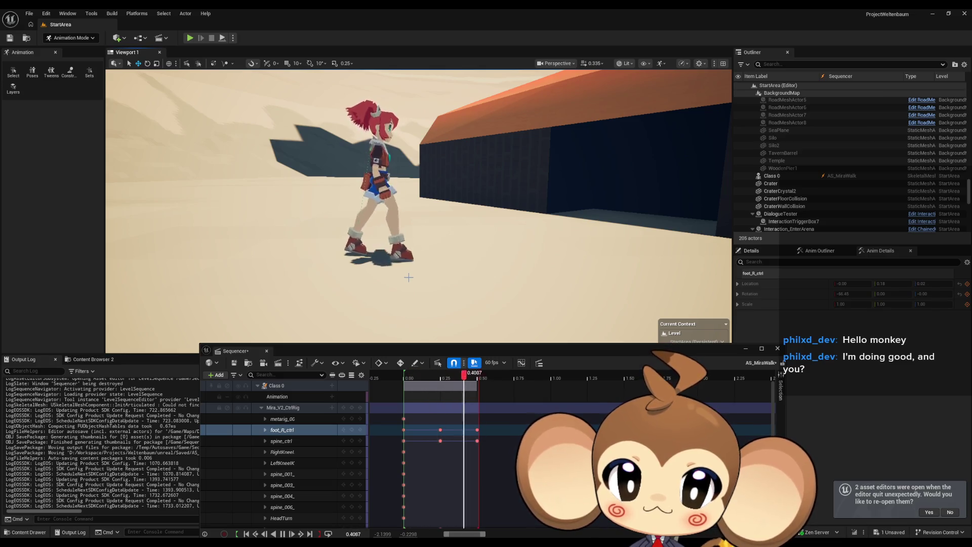
scroll(408, 277, "up", 4)
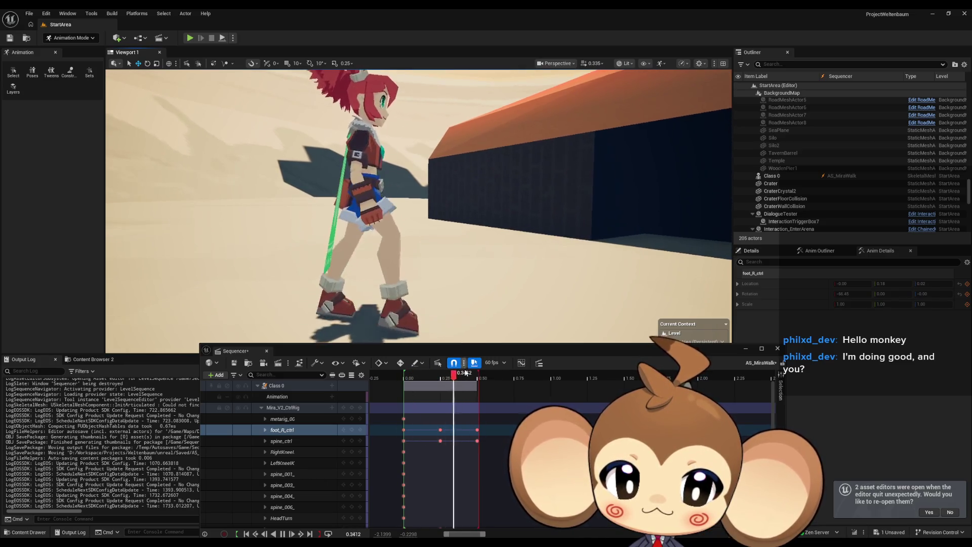
left_click(444, 380)
mouse_move(445, 380)
left_mouse_down()
mouse_move(408, 380)
mouse_move(482, 383)
mouse_move(419, 383)
left_mouse_up()
mouse_move(470, 386)
left_mouse_down()
mouse_move(398, 385)
mouse_move(478, 382)
left_mouse_up()
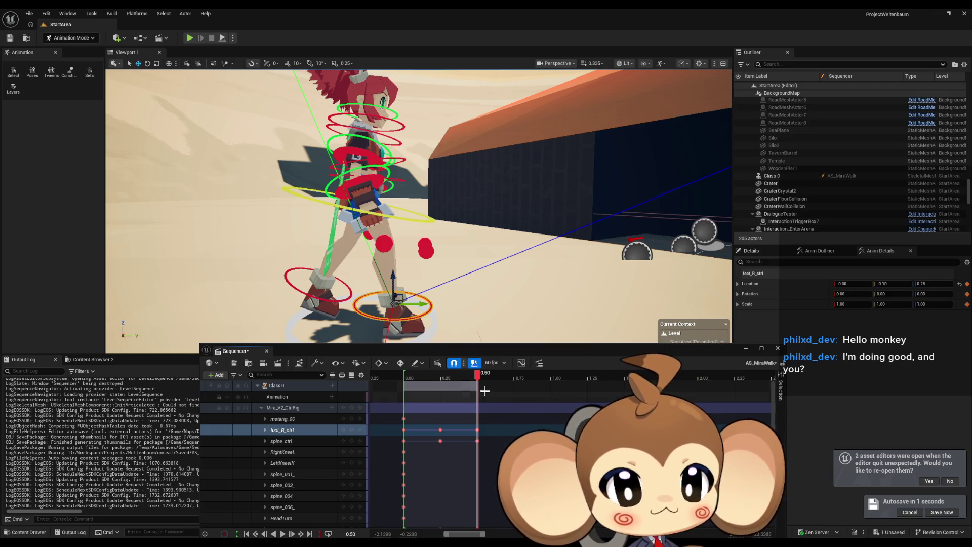
mouse_move(478, 379)
left_mouse_down()
mouse_move(406, 377)
mouse_move(472, 374)
mouse_move(408, 369)
mouse_move(484, 375)
mouse_move(407, 374)
mouse_move(481, 373)
mouse_move(471, 375)
left_mouse_up()
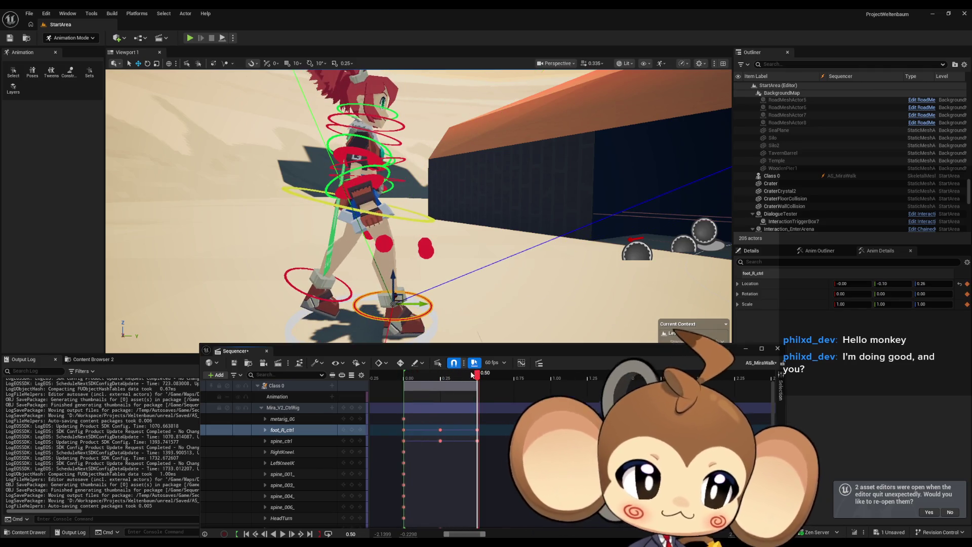
left_click_drag(378, 220, 357, 218)
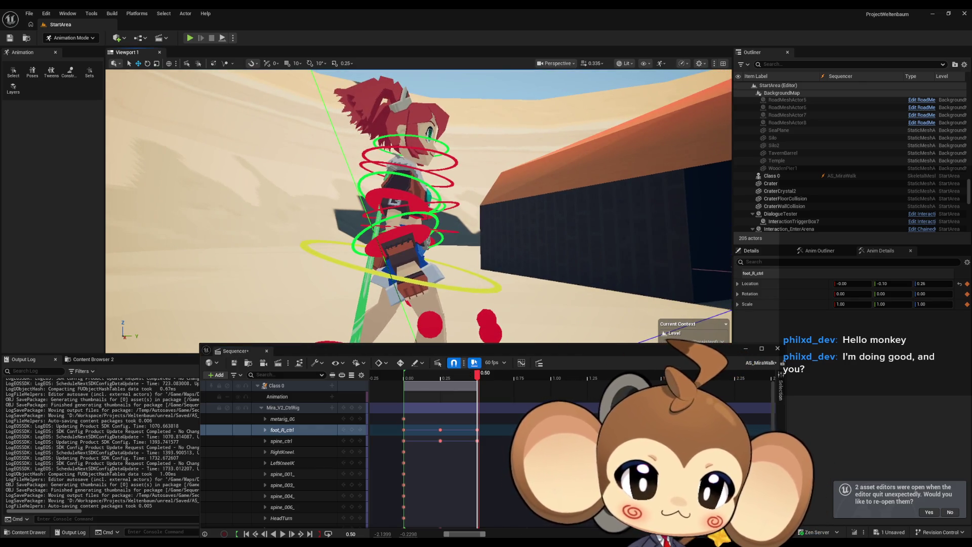
left_click_drag(357, 218, 352, 217)
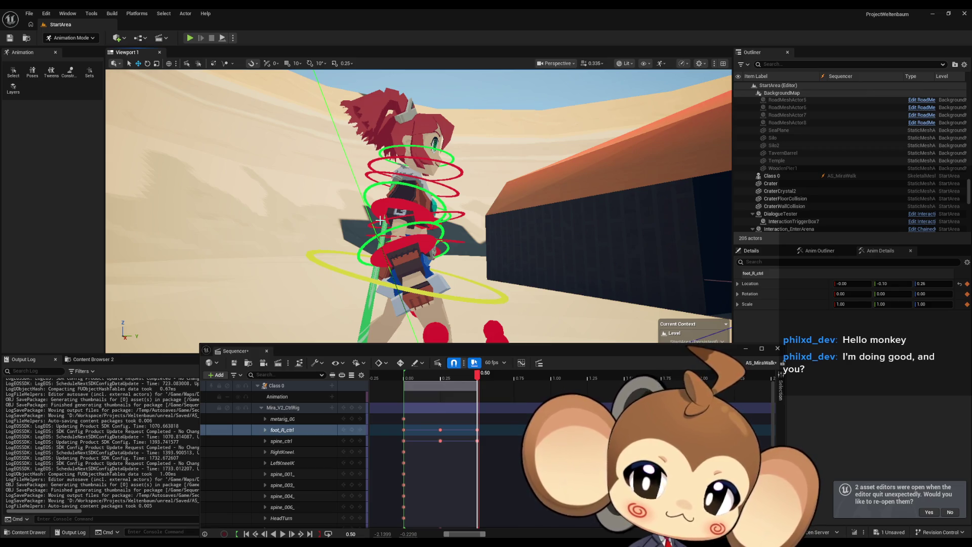
left_click(403, 208)
key("f")
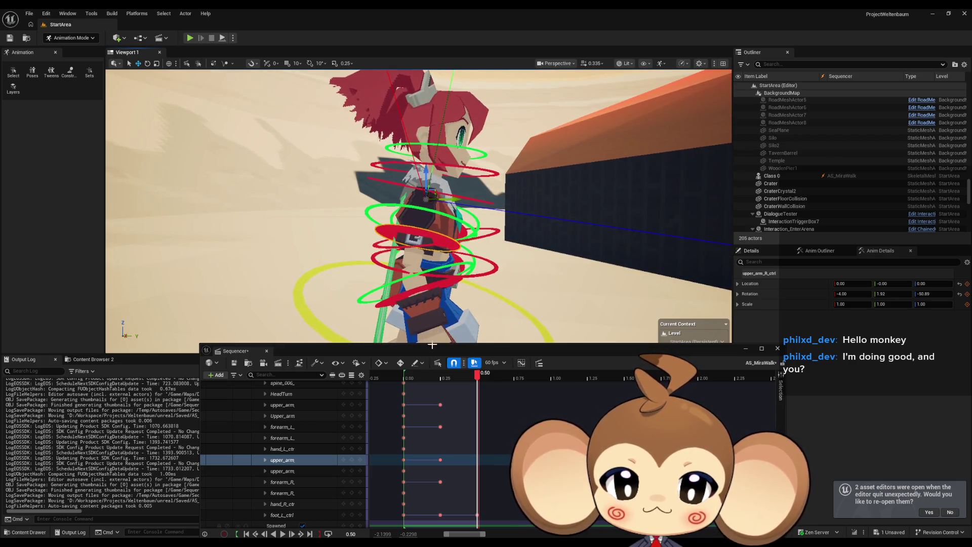
left_click(148, 64)
left_click_drag(454, 226, 471, 206)
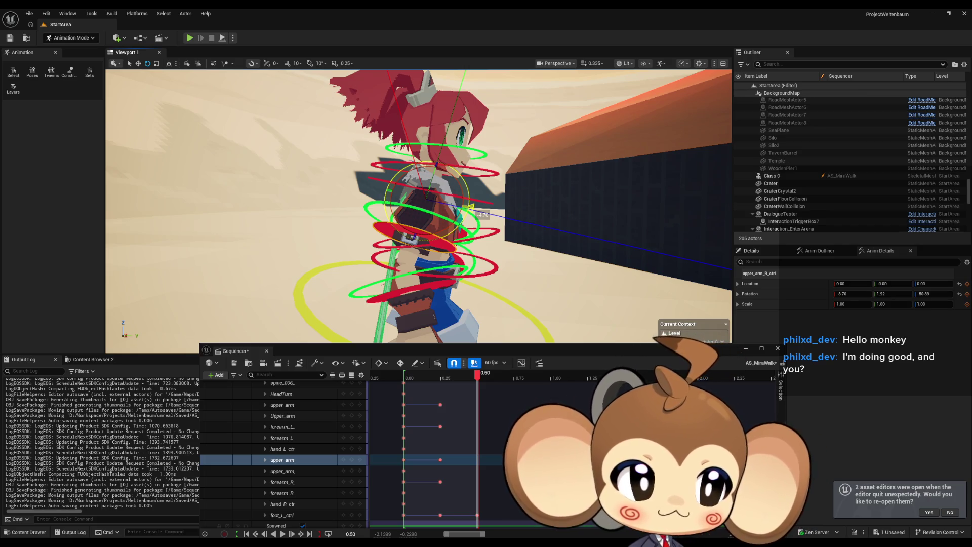
left_click_drag(471, 207, 471, 208)
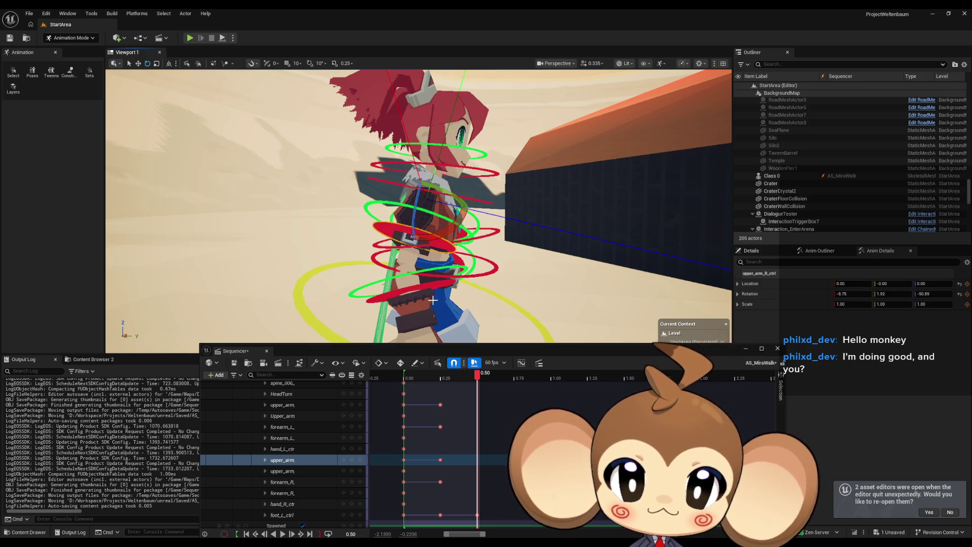
mouse_move(477, 376)
left_mouse_down()
mouse_move(405, 376)
mouse_move(450, 378)
left_mouse_up()
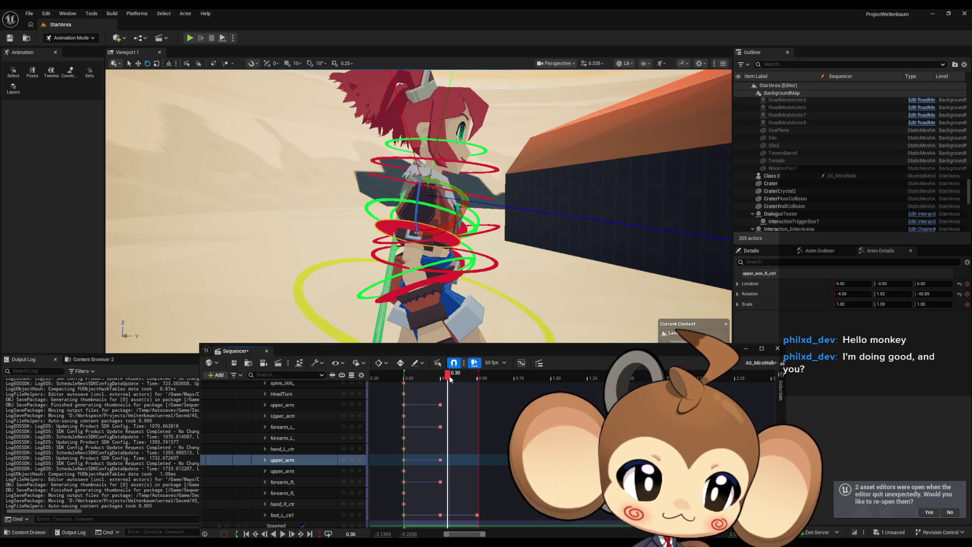
mouse_move(450, 379)
left_mouse_down()
mouse_move(403, 377)
mouse_move(437, 377)
left_mouse_up()
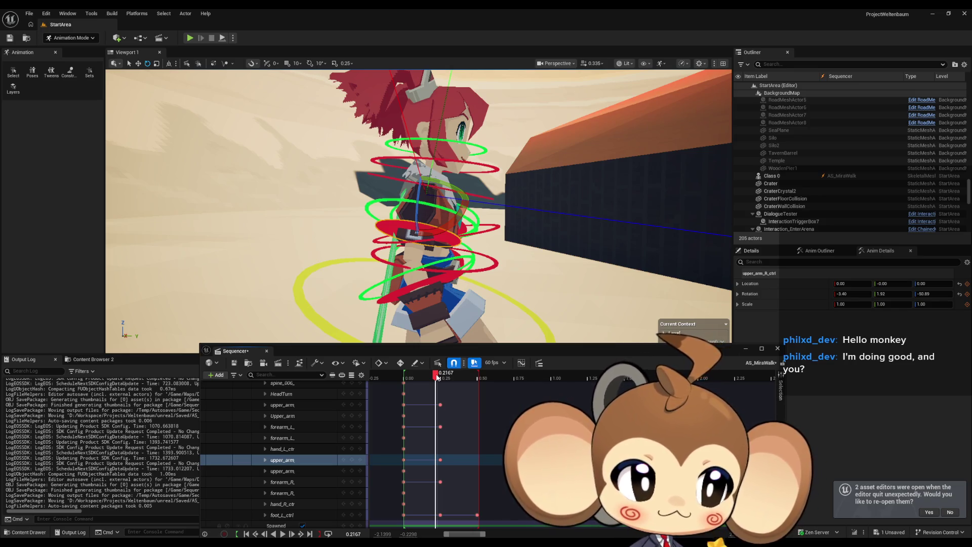
left_click_drag(438, 378, 479, 379)
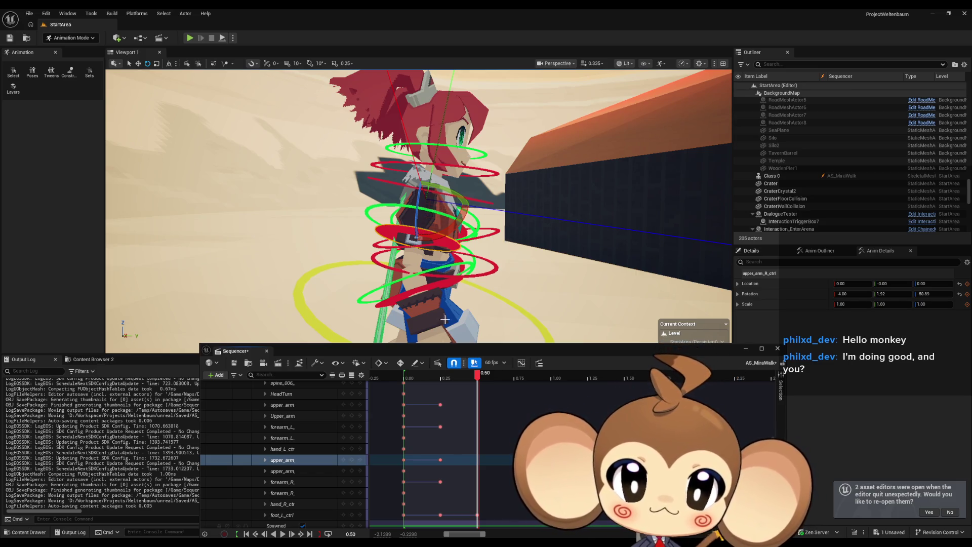
left_click_drag(476, 375, 404, 383)
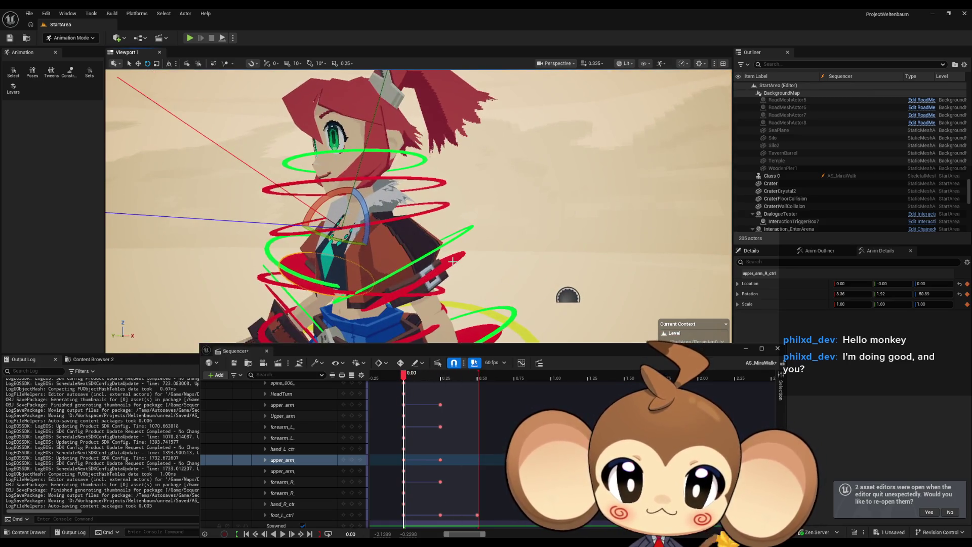
Select upper_arm_R_ctrl, go to 0.50, and swing it back to X rotation -14.44
left_click(465, 274)
left_click_drag(465, 274, 408, 278)
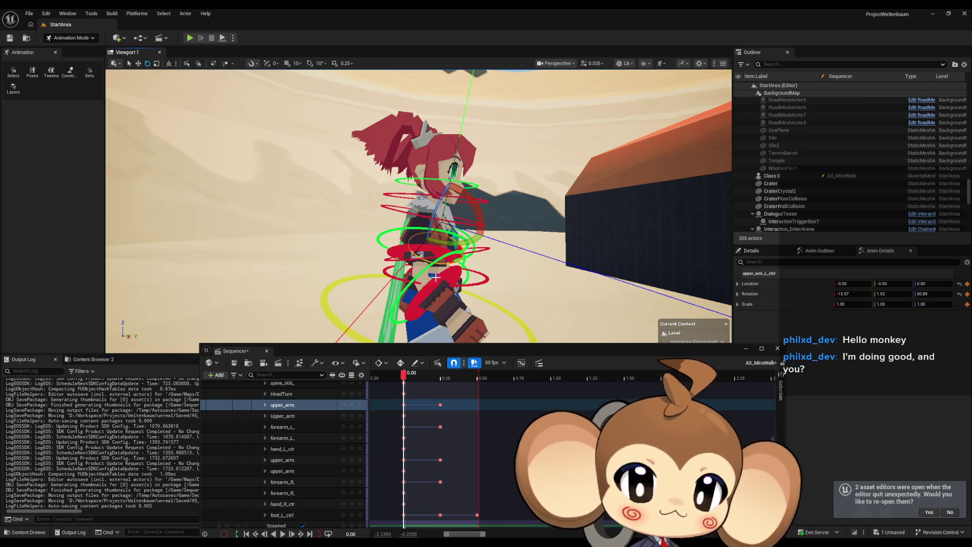
left_click(404, 247)
left_click_drag(490, 334, 490, 310)
left_click_drag(416, 379, 478, 379)
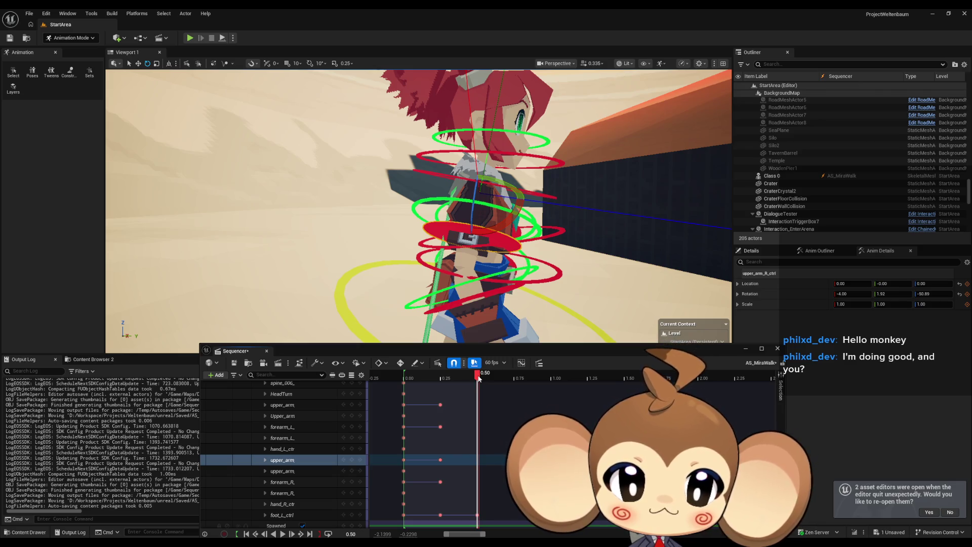
left_click_drag(506, 228, 501, 238)
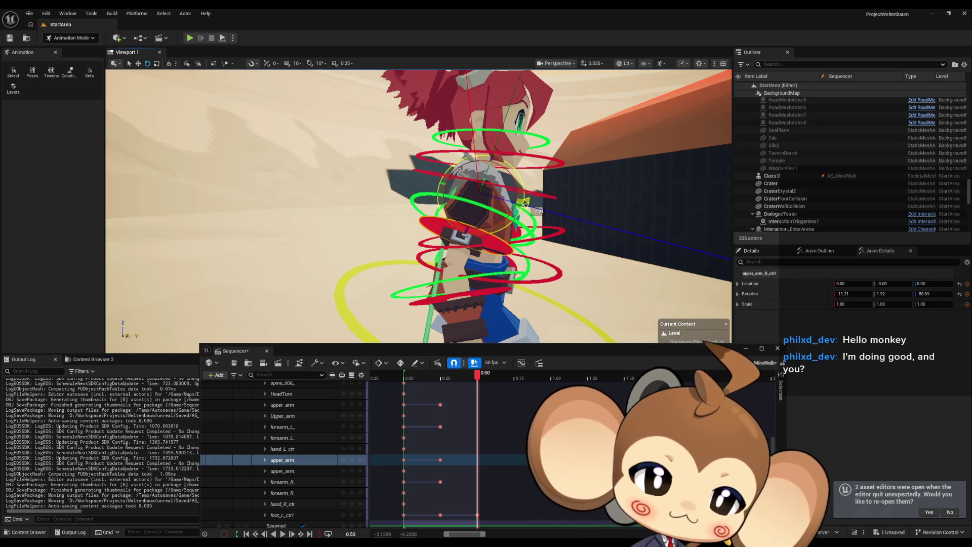
left_click_drag(526, 203, 527, 211)
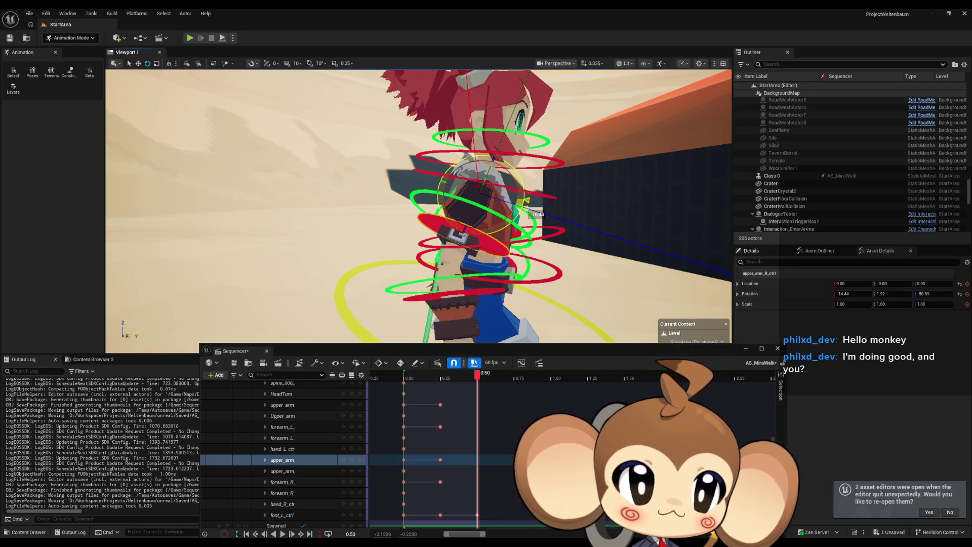
left_click_drag(525, 203, 504, 224)
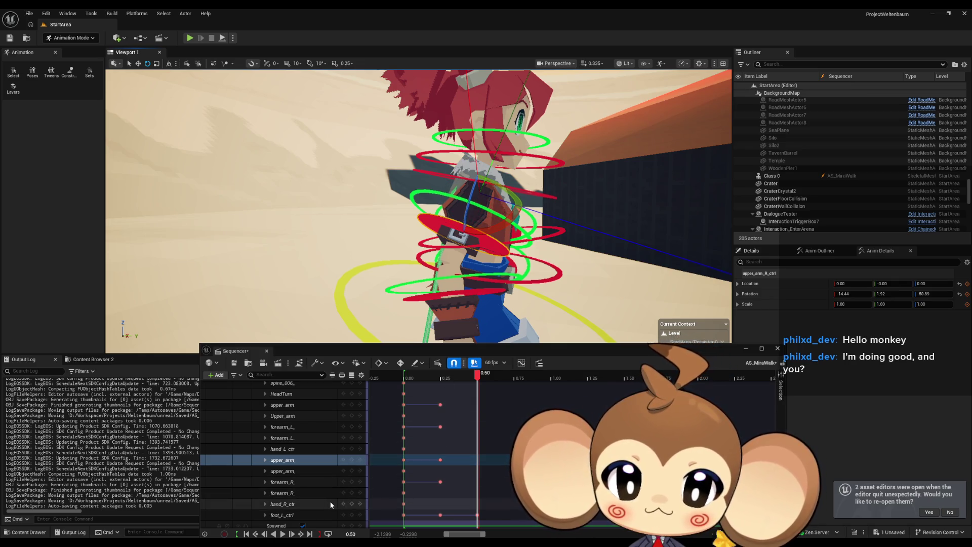
Key the right upper arm at 0.50, then bend the right forearm to 25.90 and key it
left_click(352, 460)
left_click(480, 292)
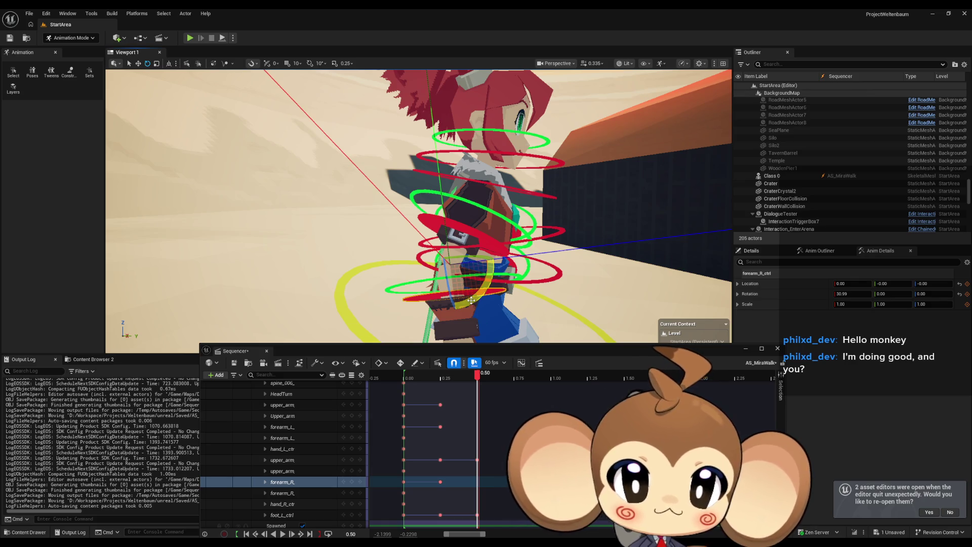
left_click_drag(471, 300, 471, 300)
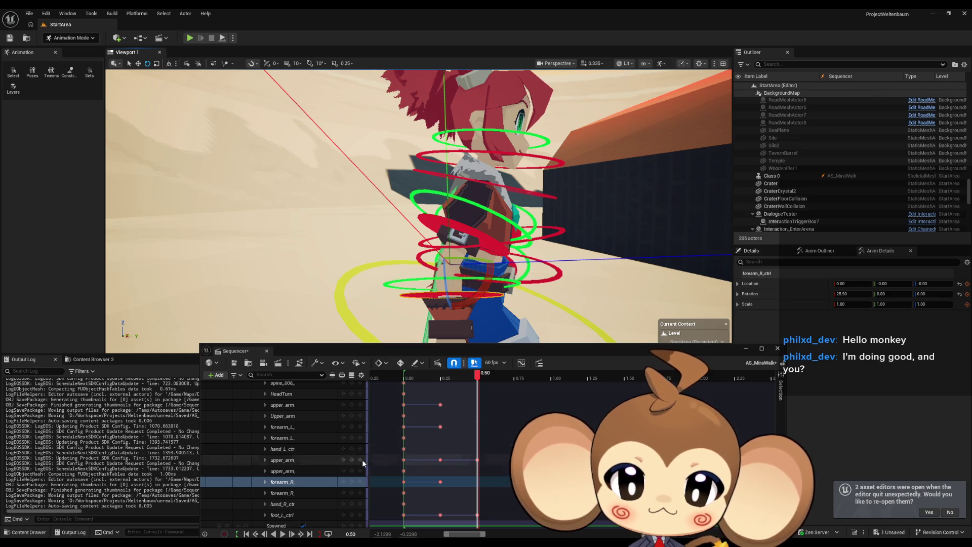
left_click(351, 481)
Orbit to compare the arms, then rotate the left upper arm to X 8.76 and key it at 0.50
scroll(418, 206, "down", 5)
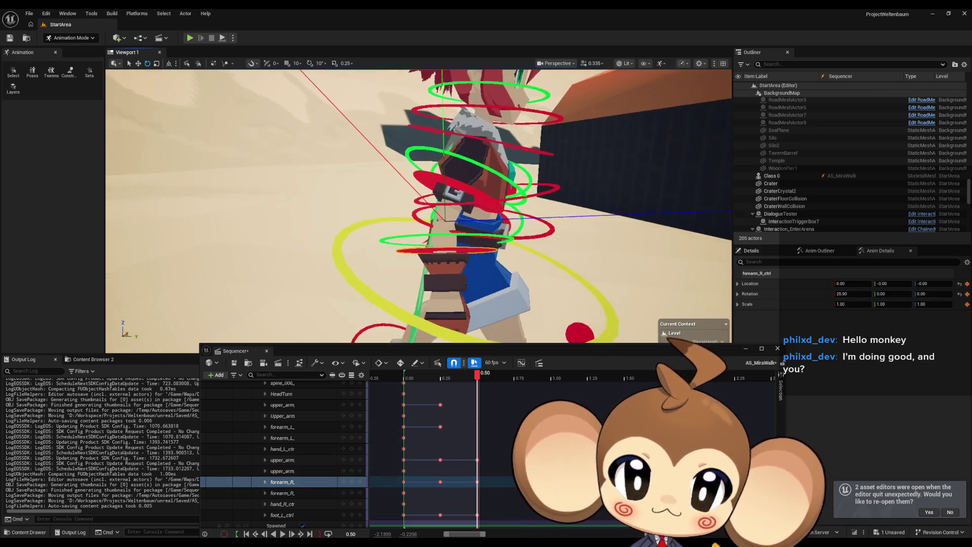
scroll(418, 206, "up", 3)
mouse_move(478, 376)
left_mouse_down()
mouse_move(411, 380)
mouse_move(479, 380)
mouse_move(450, 386)
mouse_move(403, 381)
mouse_move(478, 384)
left_mouse_up()
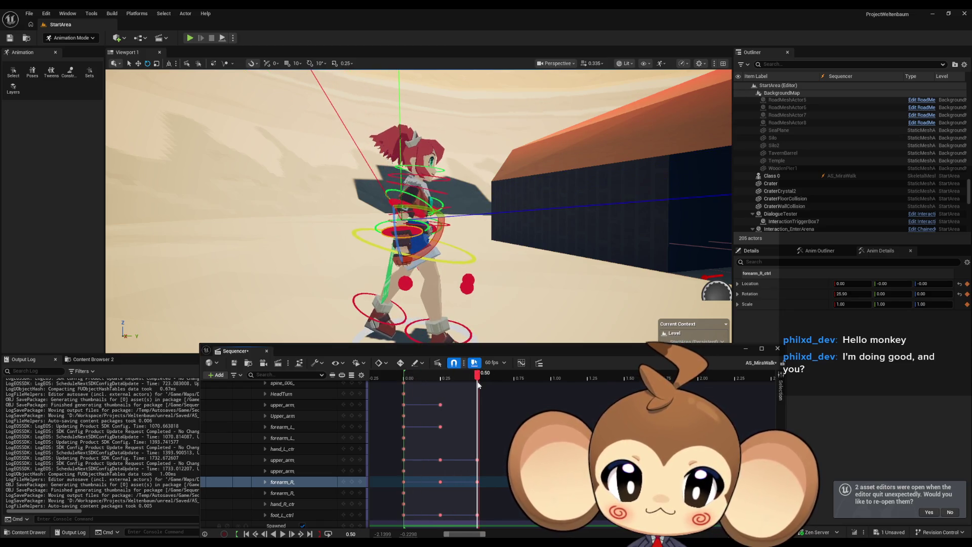
left_click_drag(507, 202, 304, 208)
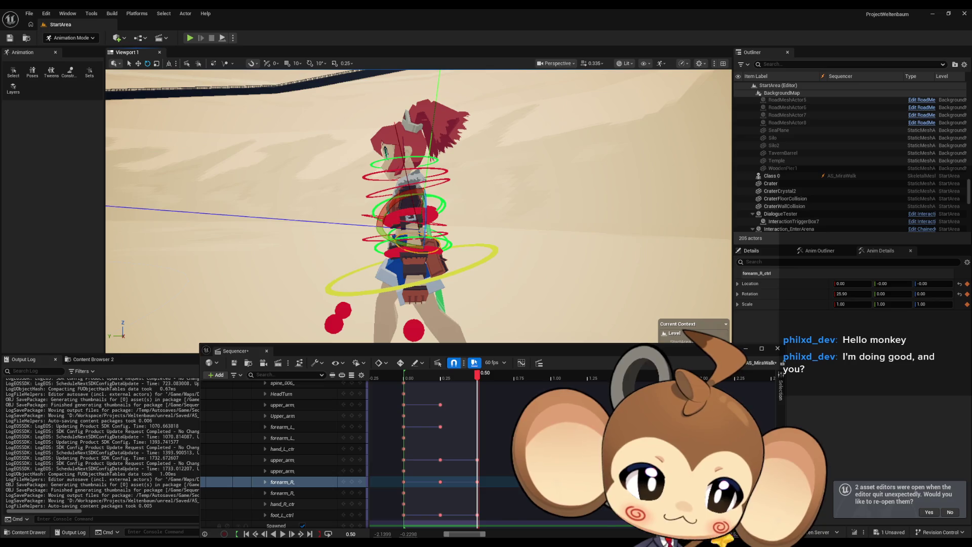
left_click_drag(304, 209, 294, 209)
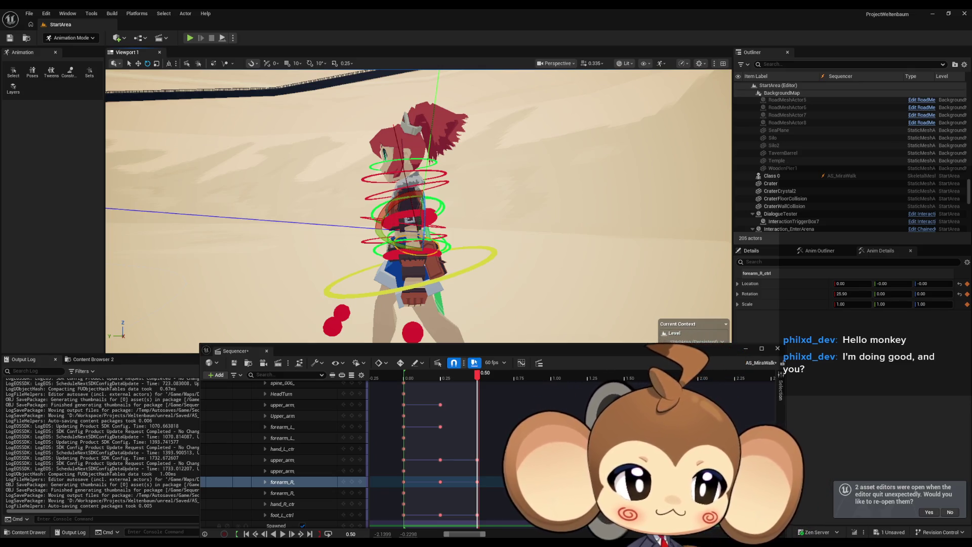
mouse_move(477, 375)
left_mouse_down()
mouse_move(396, 380)
mouse_move(476, 383)
left_mouse_up()
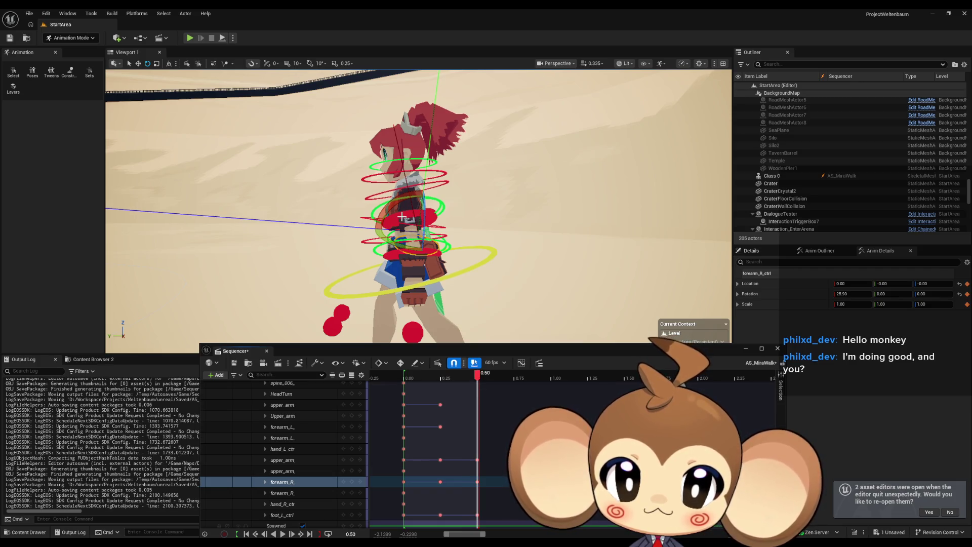
left_click(361, 201)
mouse_move(361, 201)
left_mouse_down()
mouse_move(354, 207)
mouse_move(349, 193)
left_mouse_up()
left_click(360, 405)
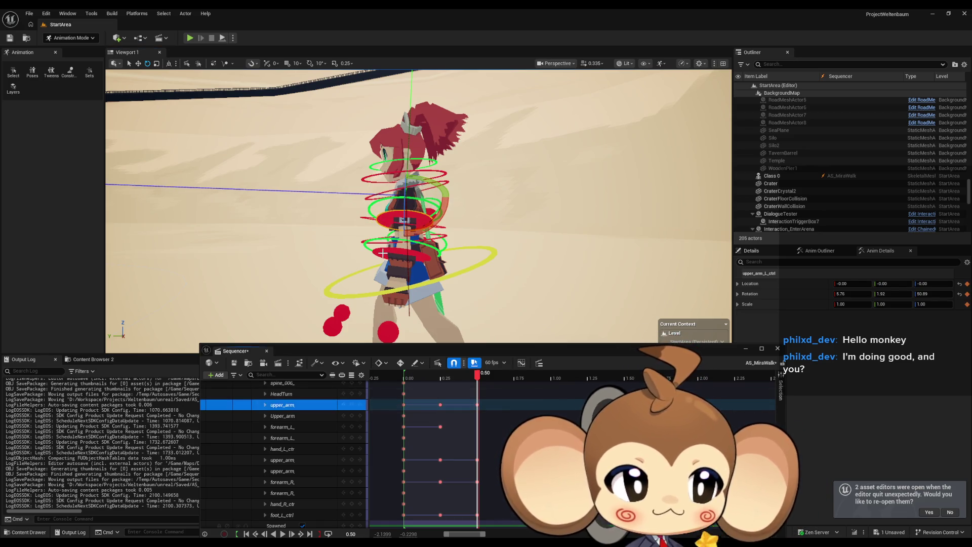
Bend the left forearm to 13.94, key it at 0.50, and scrub to check the pose
left_click(396, 262)
left_click_drag(416, 273, 405, 314)
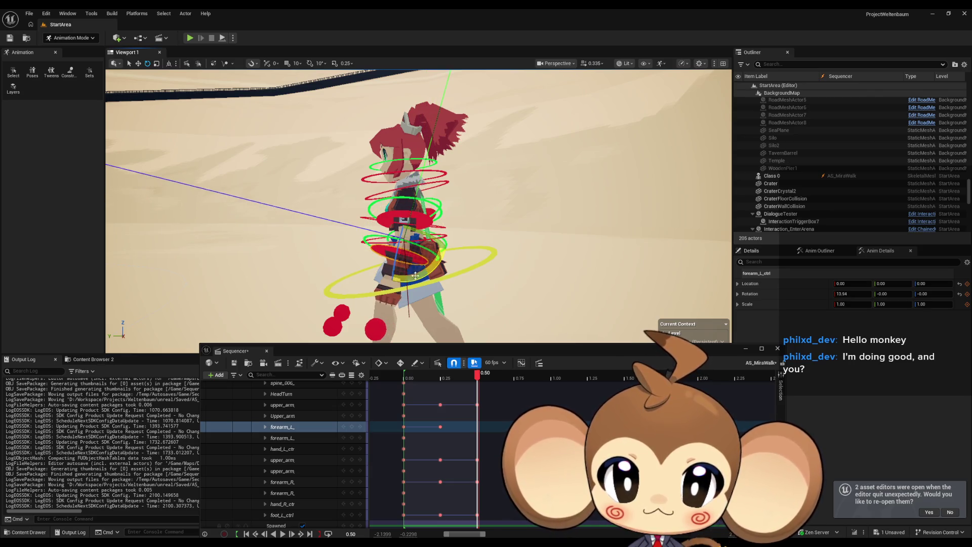
left_click(352, 427)
mouse_move(477, 379)
left_mouse_down()
mouse_move(393, 377)
mouse_move(472, 377)
mouse_move(413, 377)
mouse_move(434, 372)
left_mouse_up()
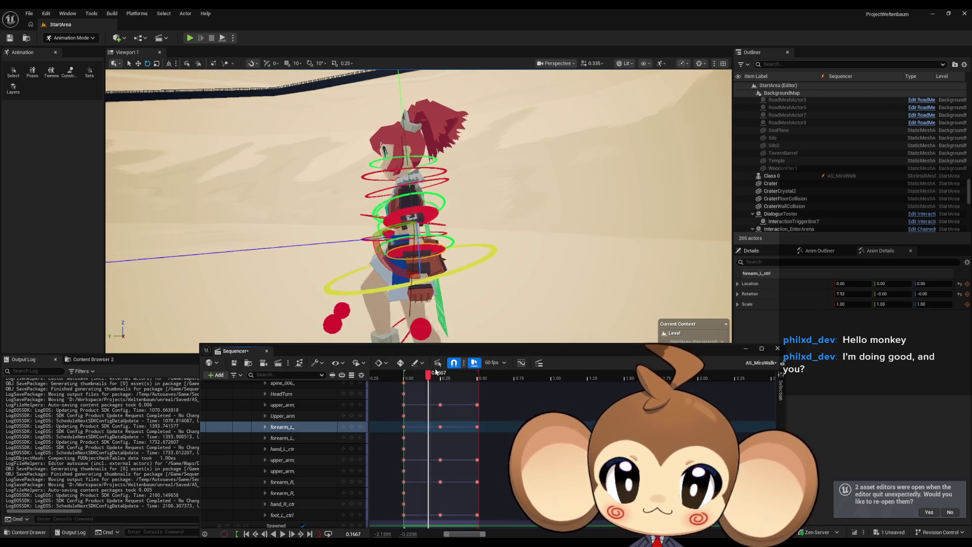
Play the walk animation, viewing it from farther away, then pause
left_click(289, 531)
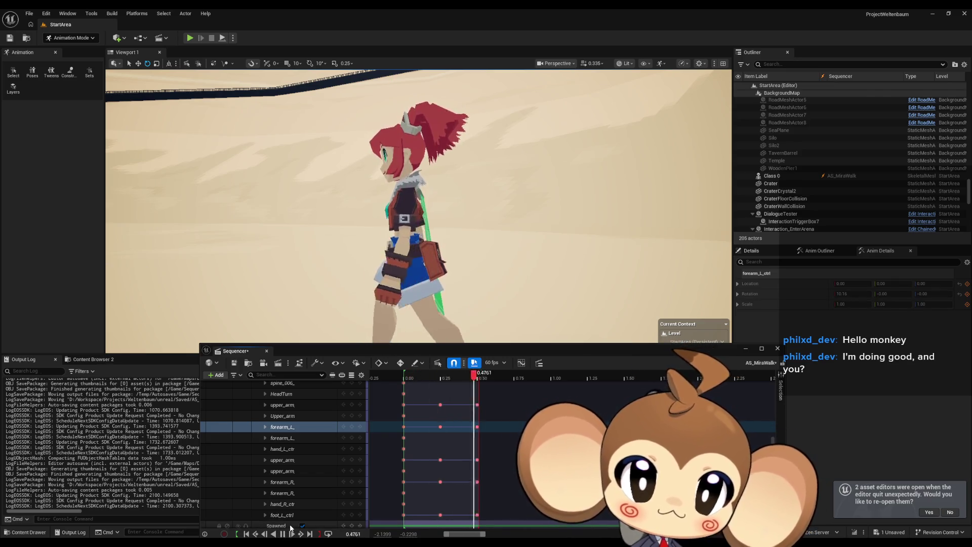
mouse_move(430, 228)
left_mouse_down()
mouse_move(484, 255)
mouse_move(525, 250)
left_mouse_up()
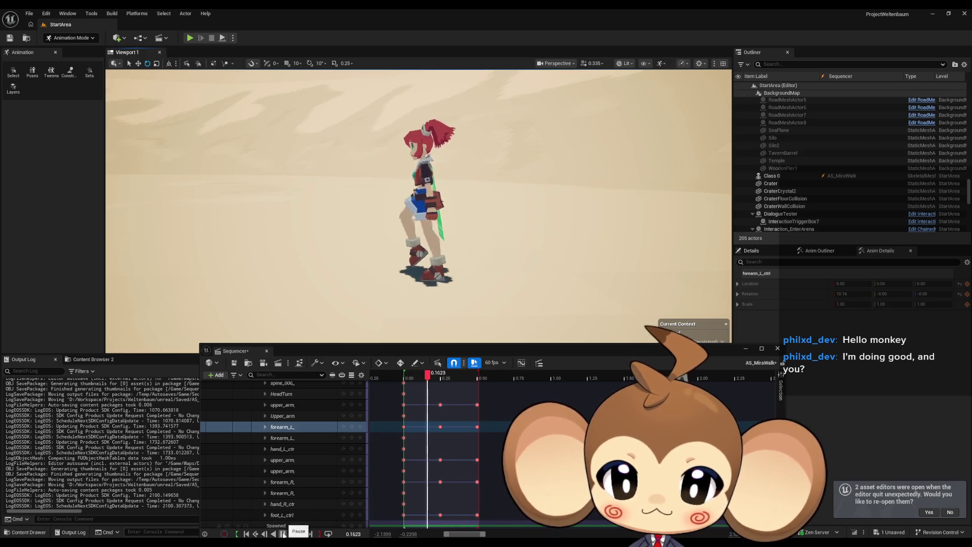
left_click(285, 534)
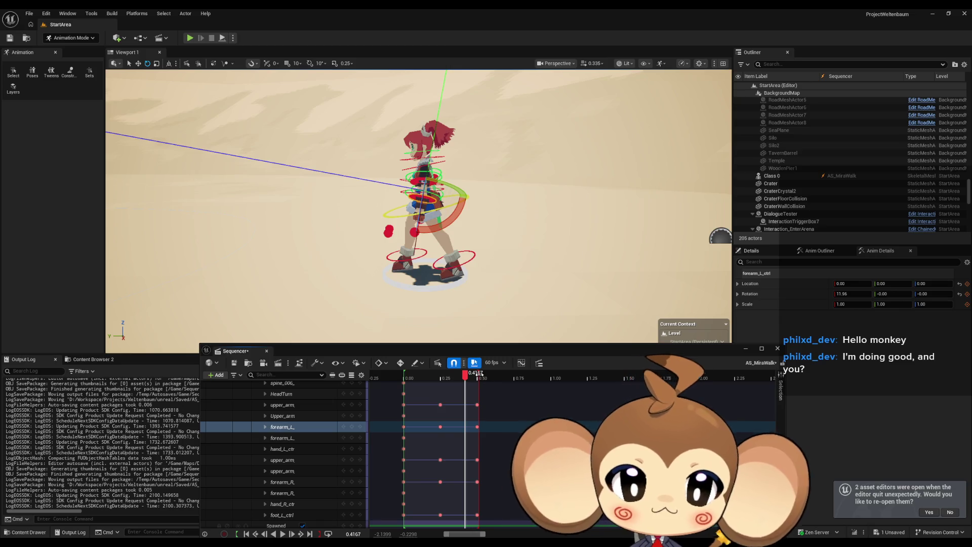
Extend the playback range end marker to about 0.75
left_click_drag(479, 373, 519, 373)
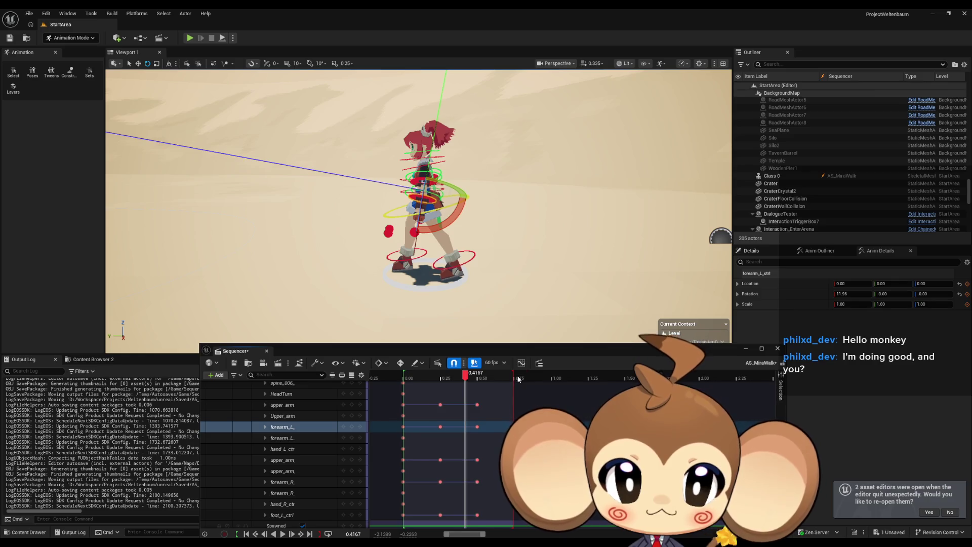
scroll(519, 379, "up", 4)
scroll(605, 398, "up", 5)
scroll(527, 413, "down", 8)
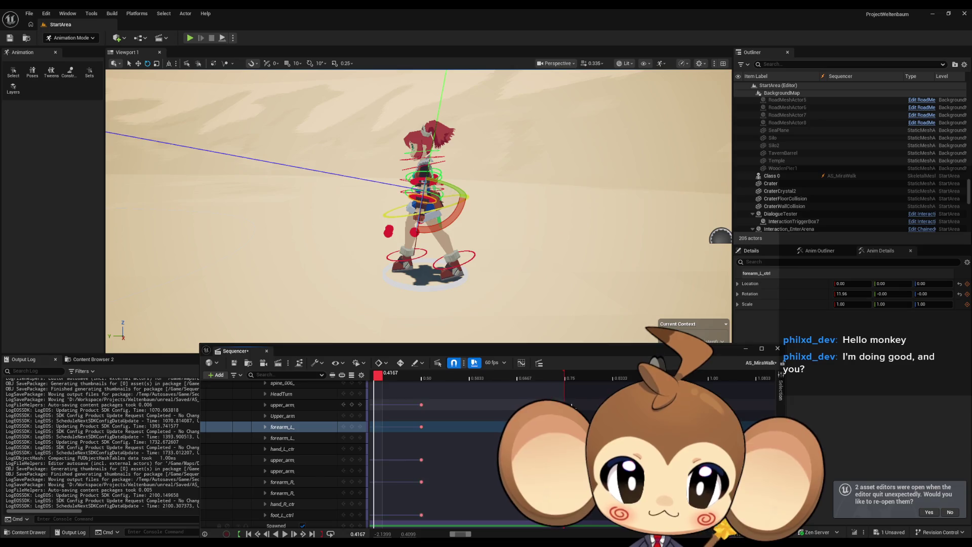
scroll(530, 412, "left", 3)
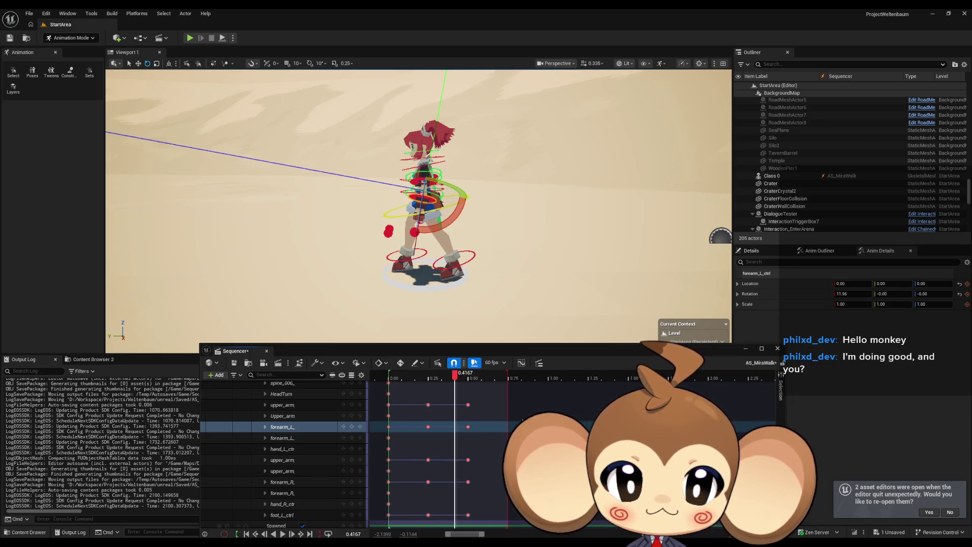
scroll(507, 416, "up", 1)
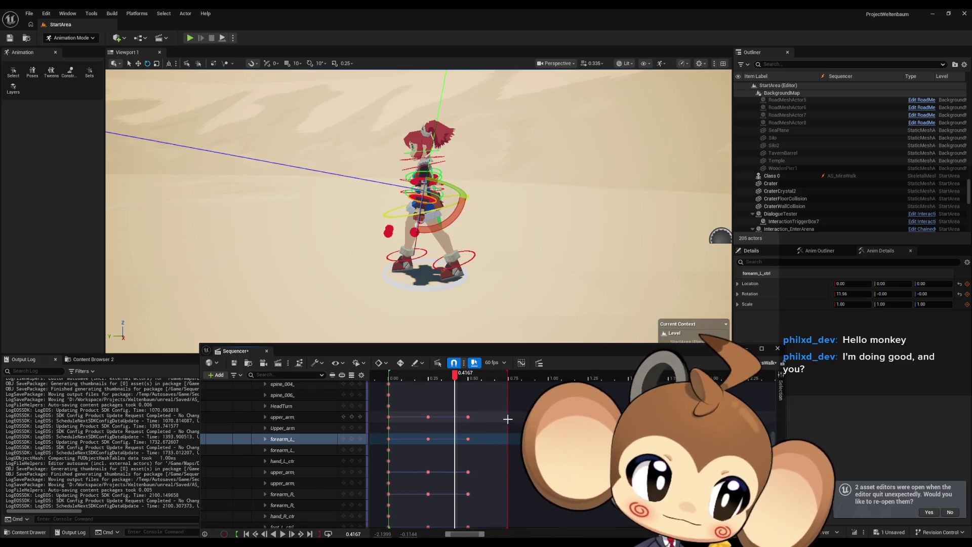
mouse_move(455, 375)
left_mouse_down()
mouse_move(376, 376)
mouse_move(469, 382)
left_mouse_up()
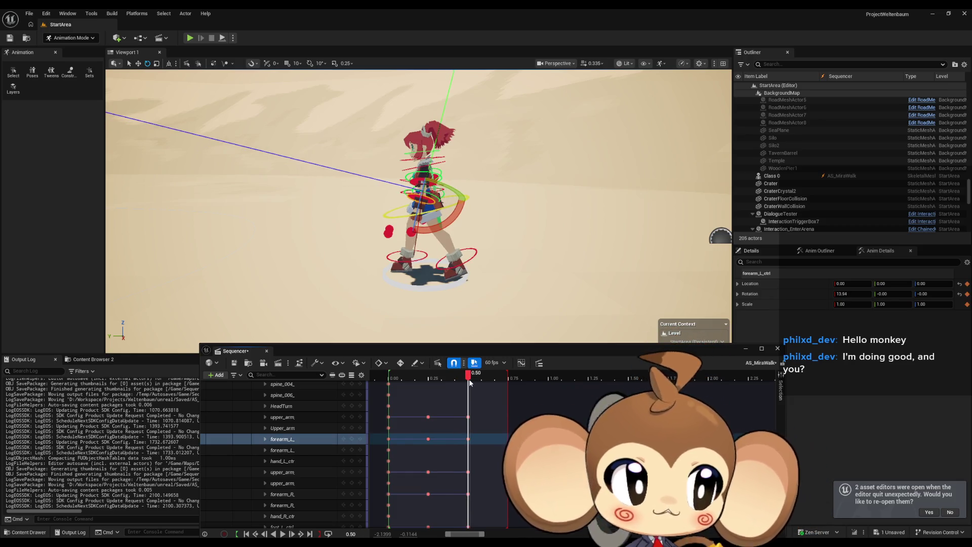
mouse_move(469, 379)
left_mouse_down()
mouse_move(389, 377)
mouse_move(469, 377)
left_mouse_up()
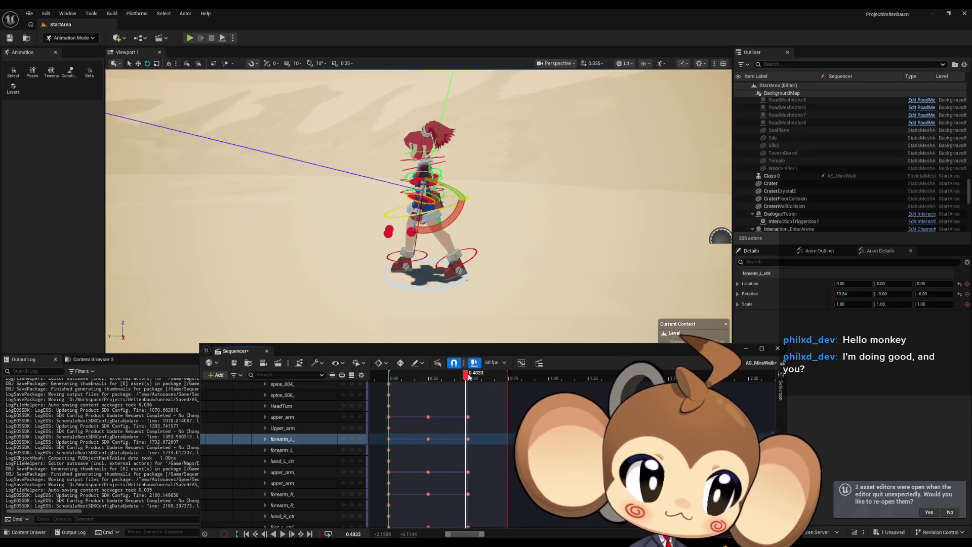
left_click_drag(469, 377, 472, 378)
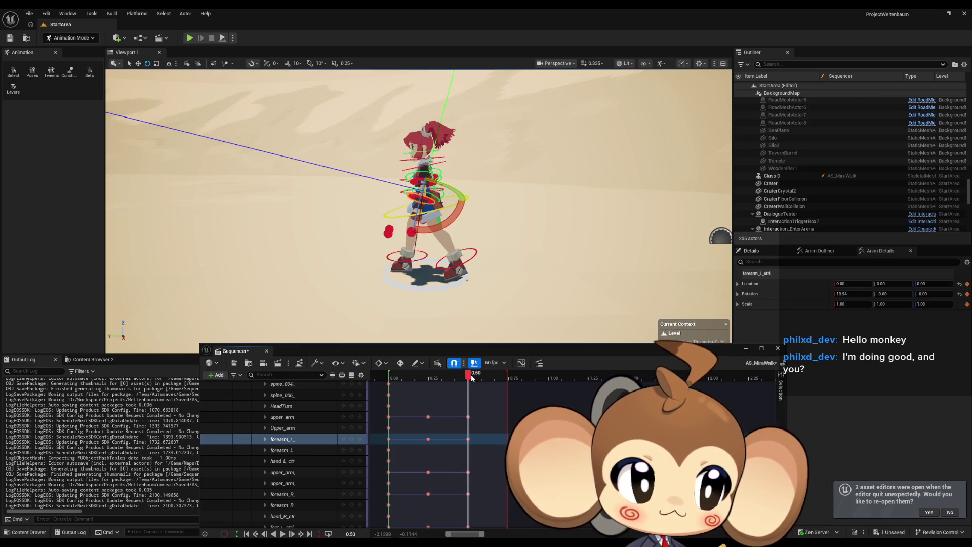
mouse_move(472, 378)
left_mouse_down()
mouse_move(383, 375)
mouse_move(480, 378)
mouse_move(383, 373)
mouse_move(460, 378)
mouse_move(394, 374)
mouse_move(411, 373)
left_mouse_up()
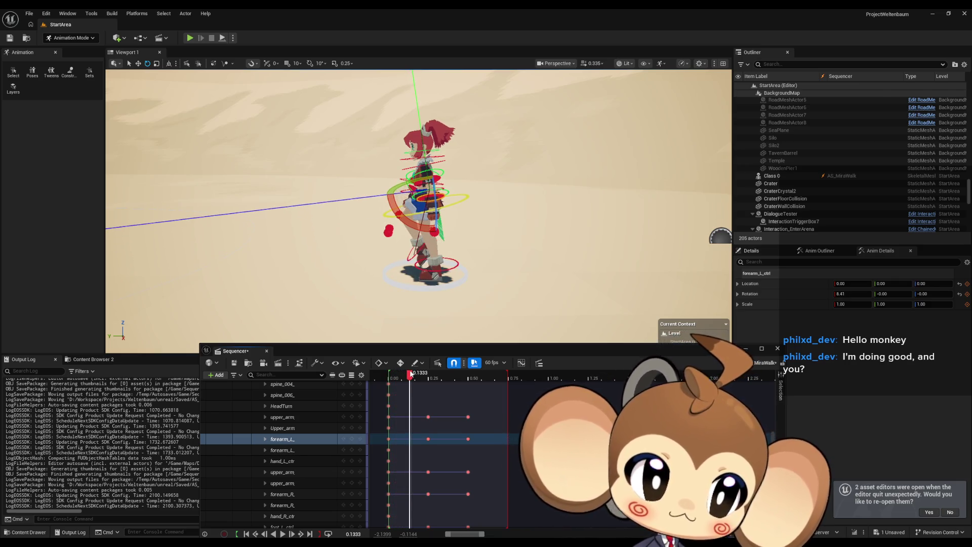
left_click_drag(410, 373, 471, 376)
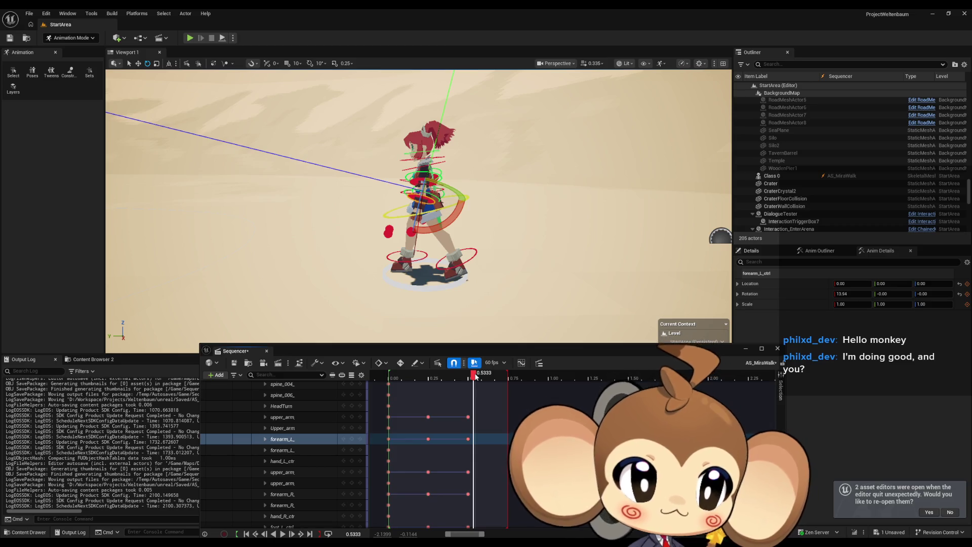
mouse_move(475, 375)
left_mouse_down()
mouse_move(387, 376)
mouse_move(479, 376)
mouse_move(423, 374)
mouse_move(469, 378)
left_mouse_up()
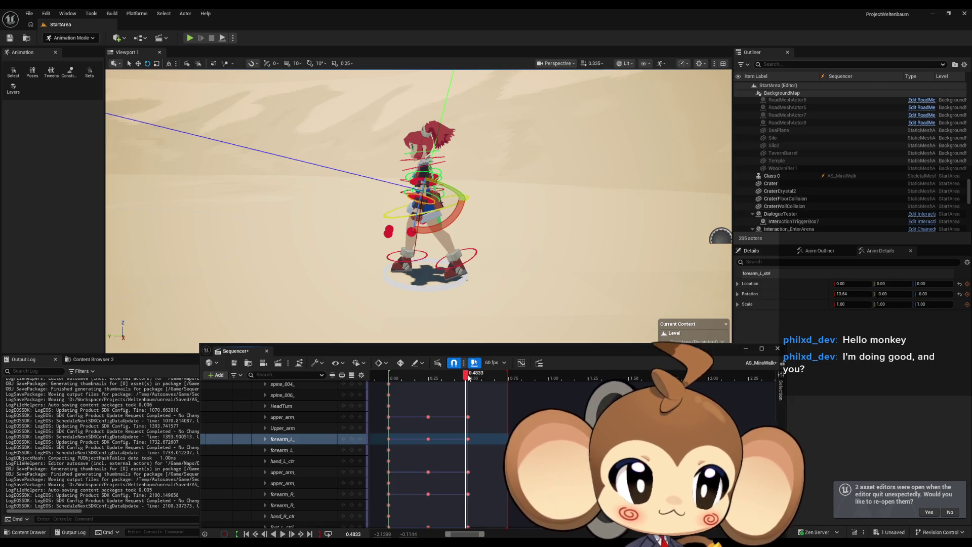
mouse_move(468, 377)
left_mouse_down()
mouse_move(405, 378)
mouse_move(511, 382)
left_mouse_up()
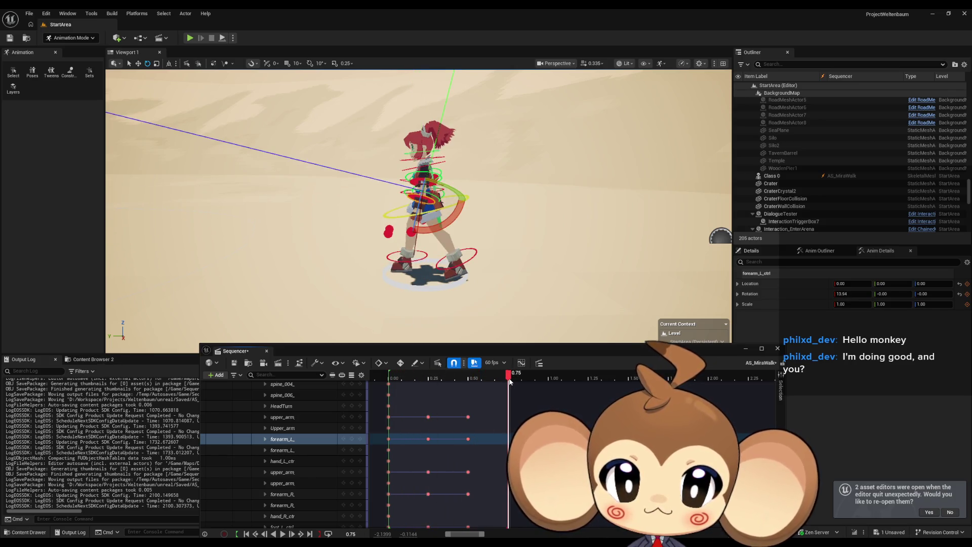
left_click(400, 215)
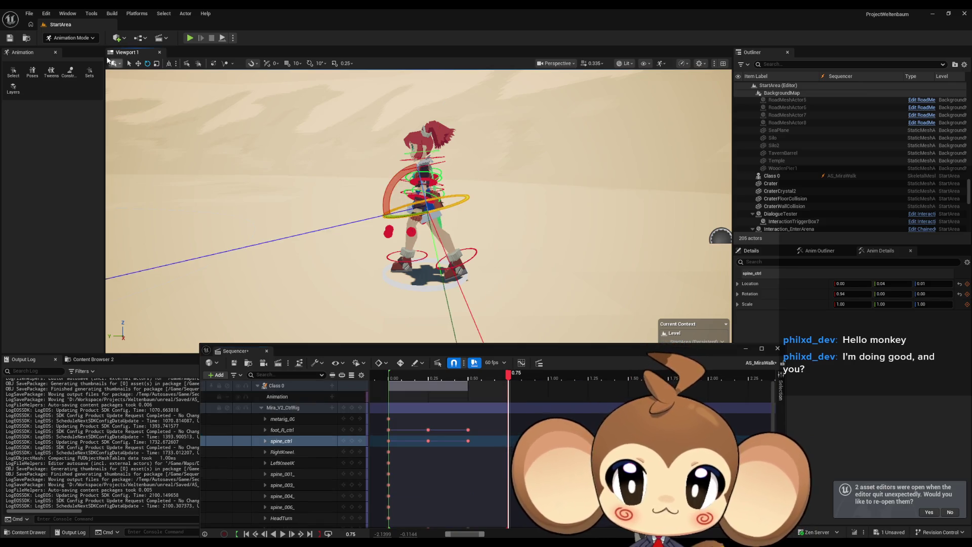
Switch to translate and nudge the spine control sideways to Y 0.09 at 0.75, then scrub to review
left_click(139, 63)
key("f")
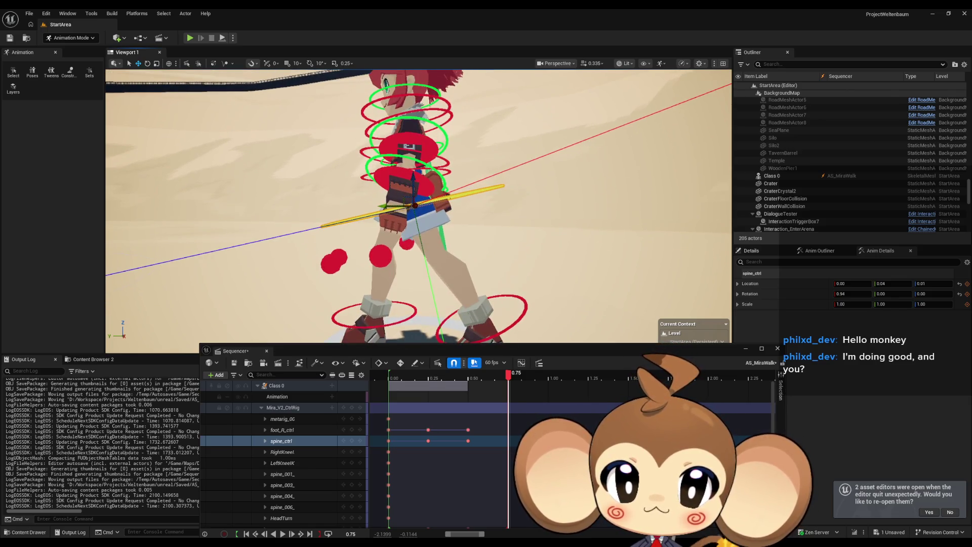
left_click_drag(414, 176, 414, 178)
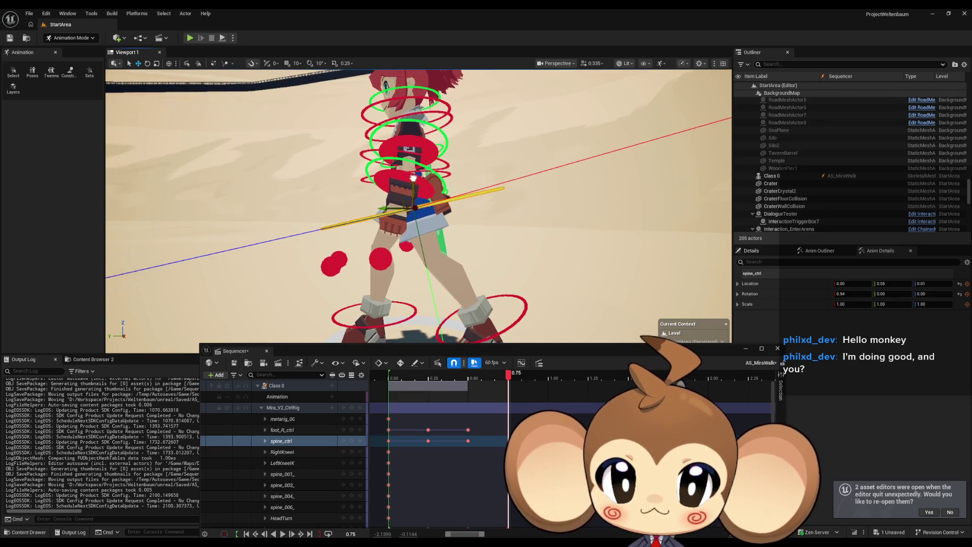
left_click(356, 441)
mouse_move(509, 375)
left_mouse_down()
mouse_move(410, 375)
mouse_move(398, 354)
mouse_move(505, 355)
left_mouse_up()
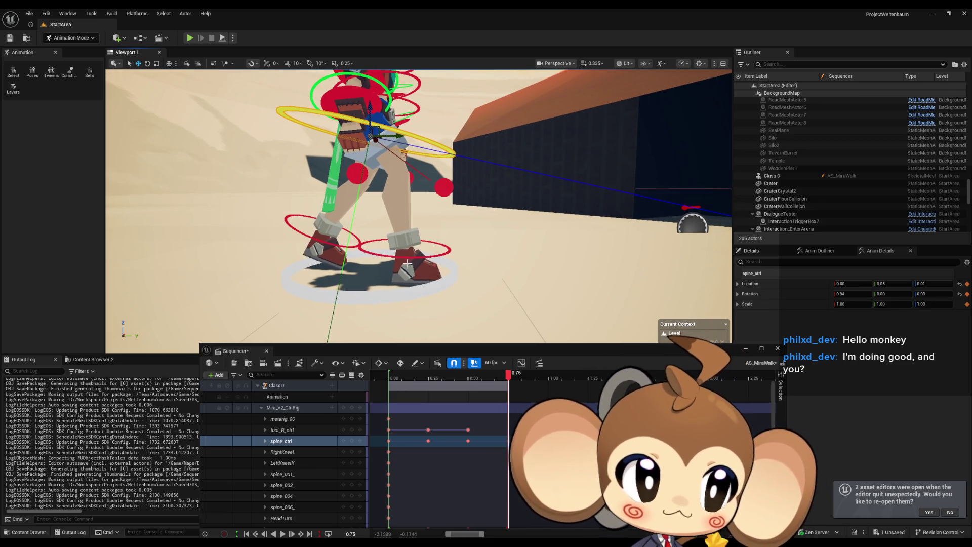
Lower the right foot control and pull it back to Y -0.07, Z 0.20 at 0.75
left_click(448, 250)
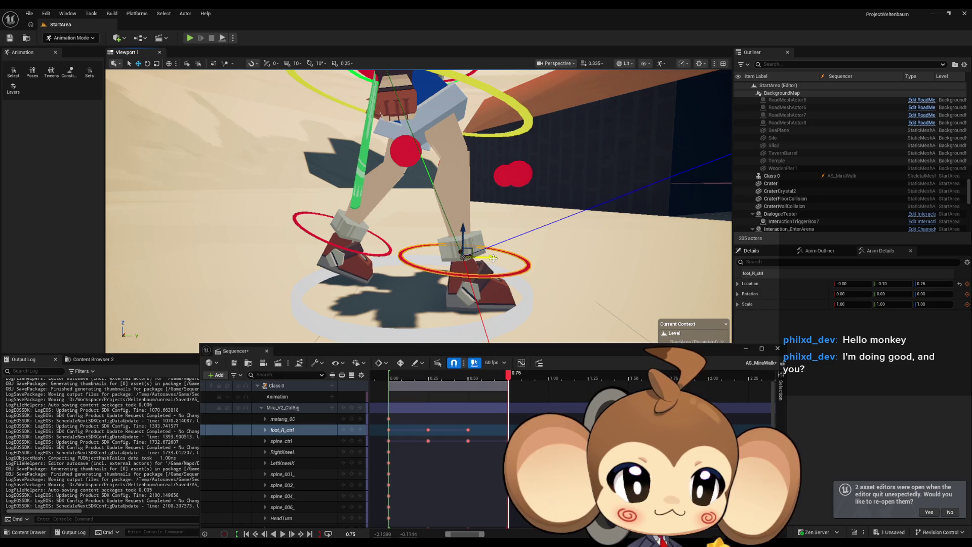
left_click_drag(491, 259, 474, 261)
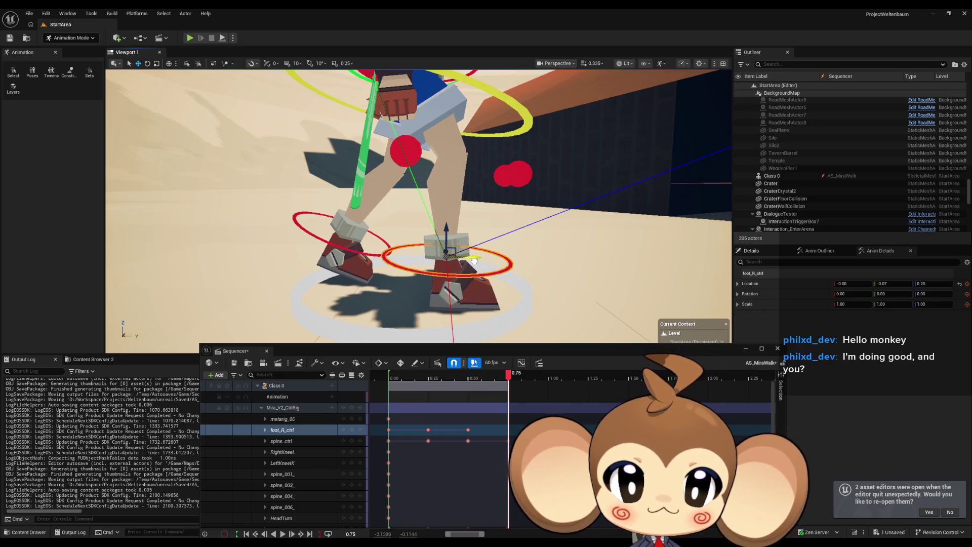
left_click(445, 430)
mouse_move(509, 378)
left_mouse_down()
mouse_move(395, 375)
mouse_move(516, 369)
left_mouse_up()
Play the walk cycle and scrub to check the right foot, including around 0.4667
key("space")
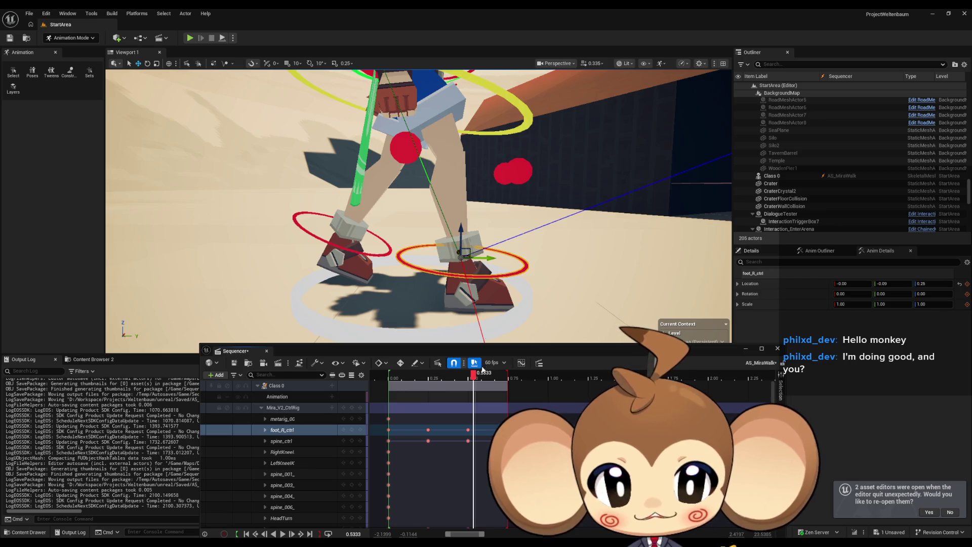
mouse_move(474, 379)
left_mouse_down()
mouse_move(413, 379)
mouse_move(516, 377)
mouse_move(389, 379)
mouse_move(479, 376)
mouse_move(393, 377)
mouse_move(466, 377)
mouse_move(495, 364)
mouse_move(405, 375)
mouse_move(455, 377)
mouse_move(505, 354)
mouse_move(426, 354)
mouse_move(420, 348)
mouse_move(488, 353)
mouse_move(395, 342)
mouse_move(503, 344)
mouse_move(389, 345)
mouse_move(509, 343)
mouse_move(424, 335)
mouse_move(511, 339)
mouse_move(489, 333)
mouse_move(401, 337)
mouse_move(509, 334)
mouse_move(381, 327)
mouse_move(511, 332)
mouse_move(485, 330)
mouse_move(514, 259)
left_mouse_up()
mouse_move(485, 374)
left_mouse_down()
mouse_move(406, 374)
mouse_move(502, 365)
mouse_move(388, 344)
mouse_move(510, 354)
left_mouse_up()
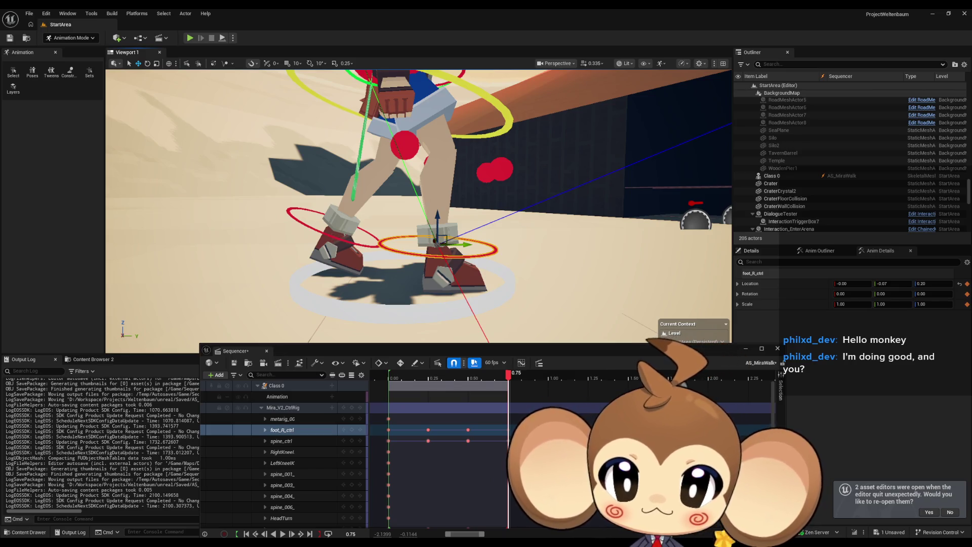
Tilt the left foot toe-down to -44.27 and shift it back and up to Y 0.21, Z -0.29
left_click(332, 236)
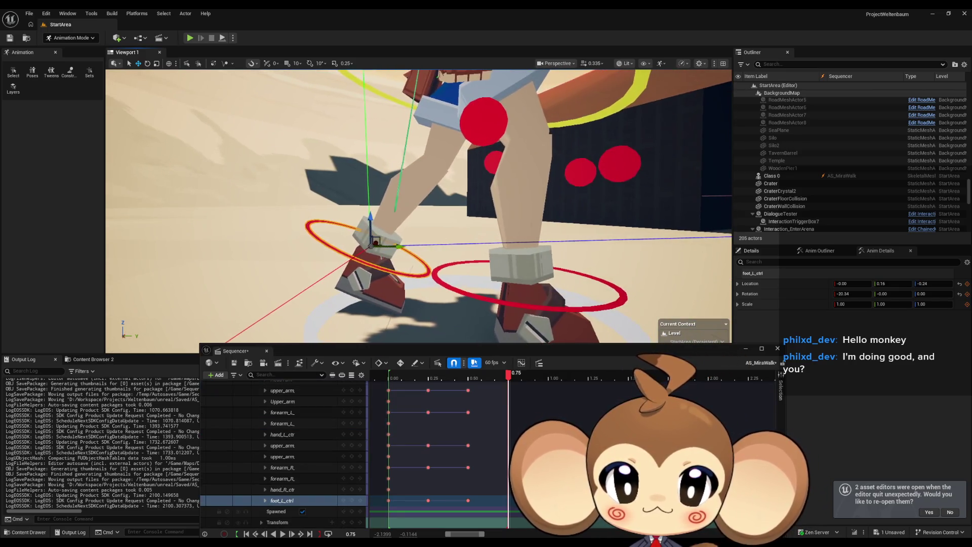
left_click(148, 65)
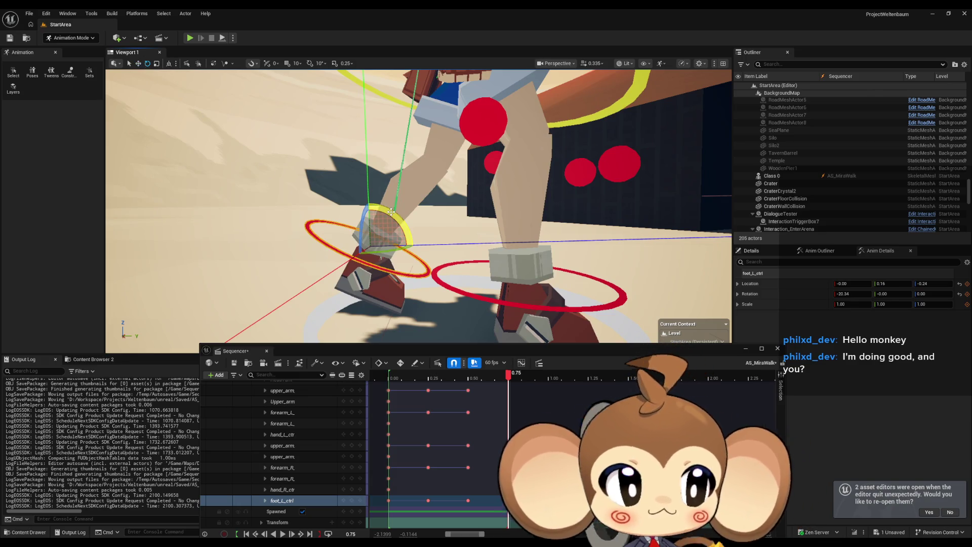
left_click_drag(391, 211, 377, 197)
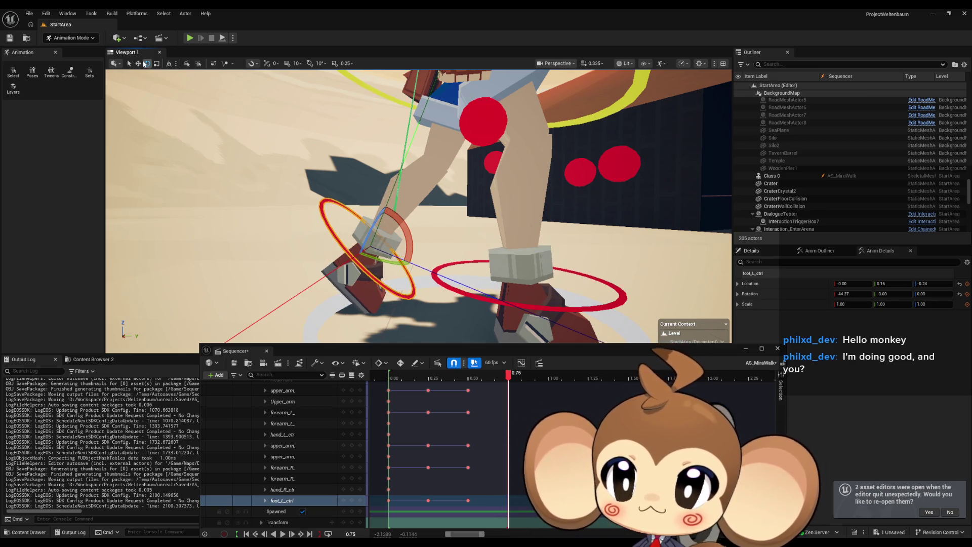
left_click(138, 64)
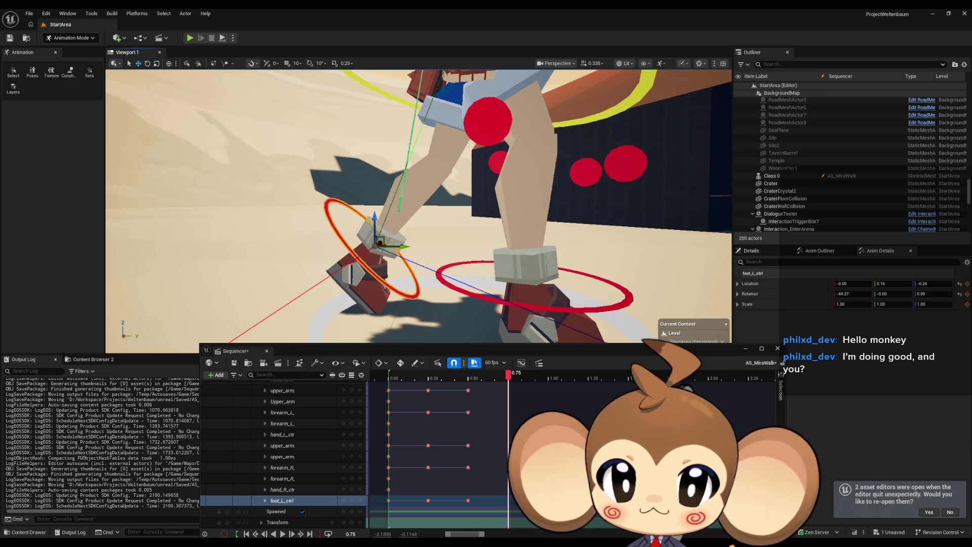
left_click_drag(377, 219, 377, 213)
left_click_drag(409, 242, 388, 237)
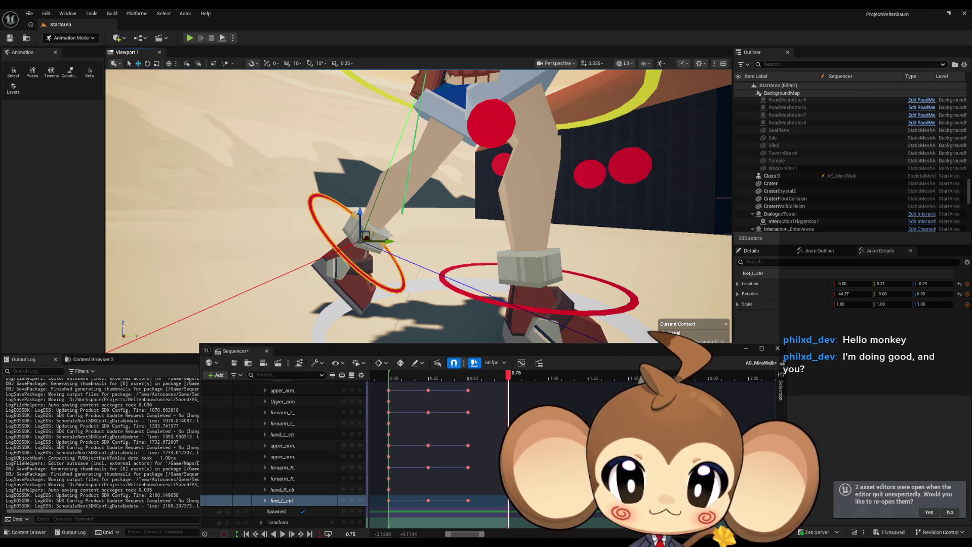
Key the left foot pose at 0.75, then review and play the walk cycle
left_click(349, 501)
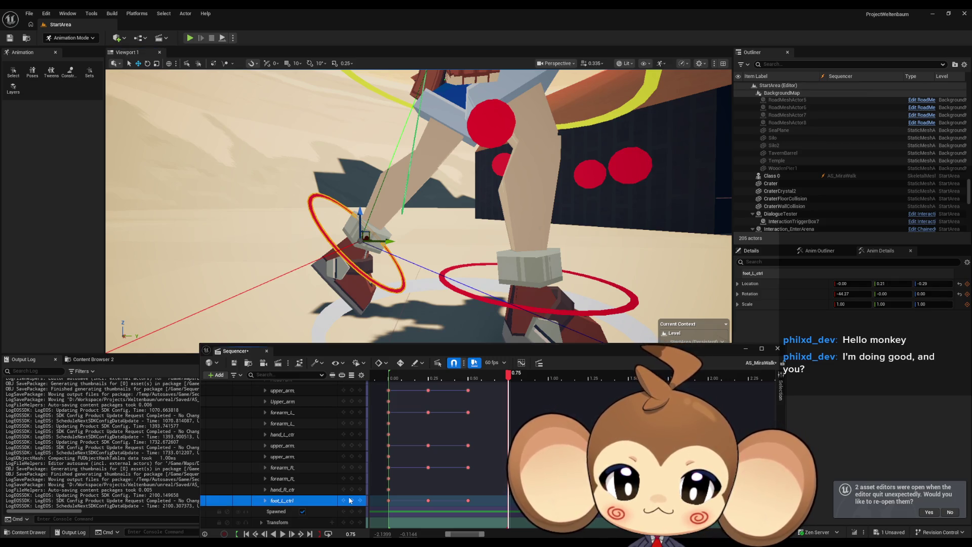
left_click(353, 502)
mouse_move(510, 381)
left_mouse_down()
mouse_move(386, 380)
mouse_move(495, 379)
mouse_move(393, 379)
mouse_move(473, 372)
left_mouse_up()
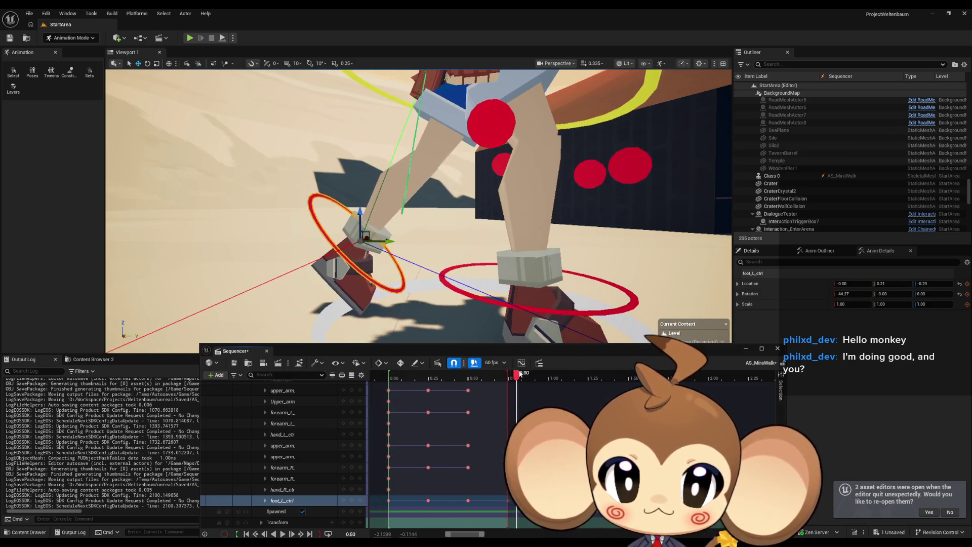
left_click(283, 534)
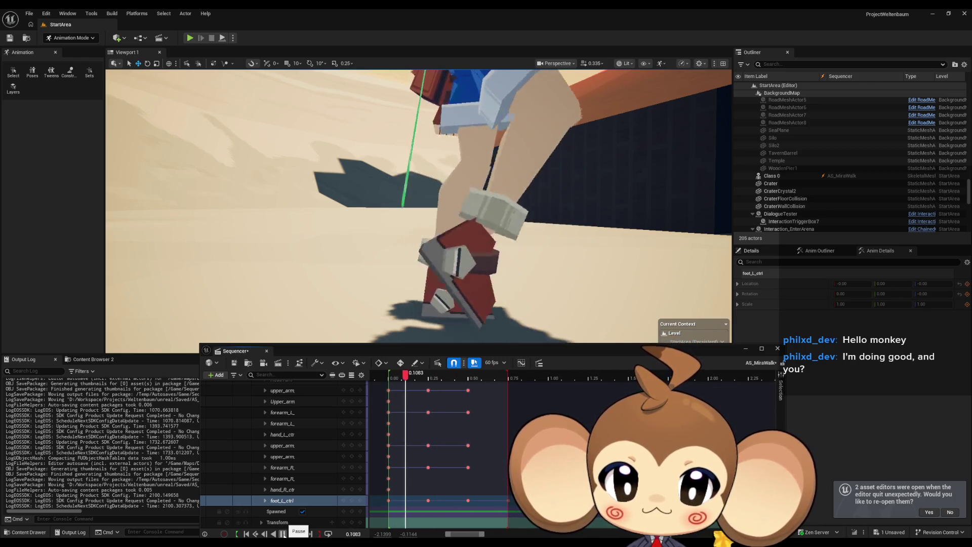
Pause playback and scrub around 0.3167–0.4167, orbiting out to inspect the left foot motion
left_click(282, 534)
mouse_move(430, 379)
left_mouse_down()
mouse_move(393, 379)
mouse_move(509, 379)
mouse_move(414, 379)
mouse_move(471, 377)
left_mouse_up()
left_click_drag(476, 273, 469, 314)
mouse_move(474, 379)
left_mouse_down()
mouse_move(403, 377)
mouse_move(458, 376)
left_mouse_up()
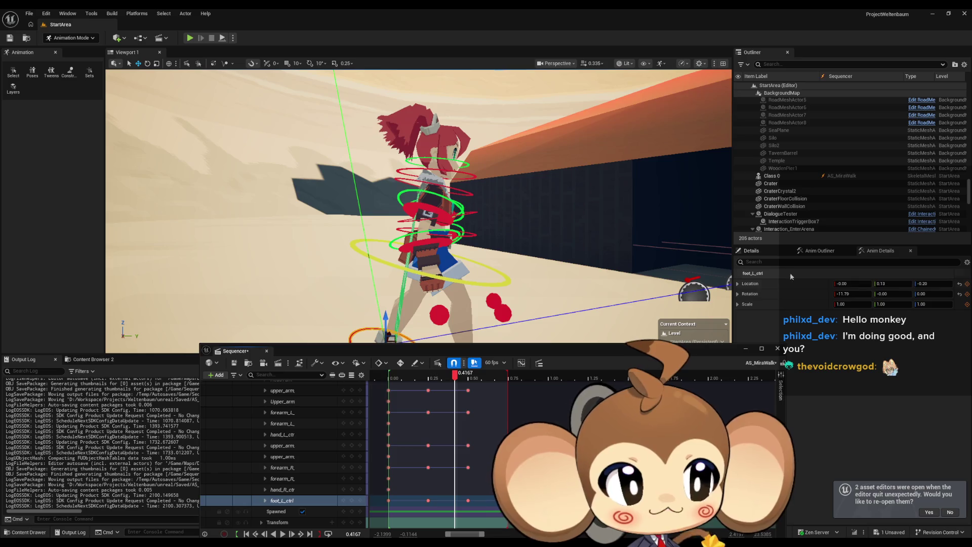
mouse_move(456, 203)
left_mouse_down()
mouse_move(375, 202)
mouse_move(374, 167)
mouse_move(360, 148)
left_mouse_up()
mouse_move(455, 376)
left_mouse_down()
mouse_move(391, 377)
mouse_move(496, 390)
left_mouse_up()
key("Left")
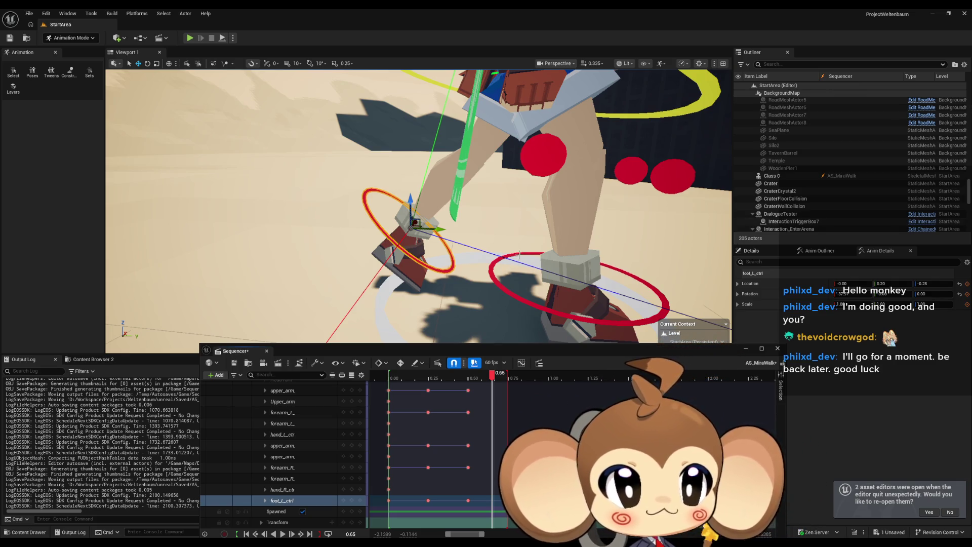
scroll(473, 264, "down", 5)
scroll(472, 264, "up", 5)
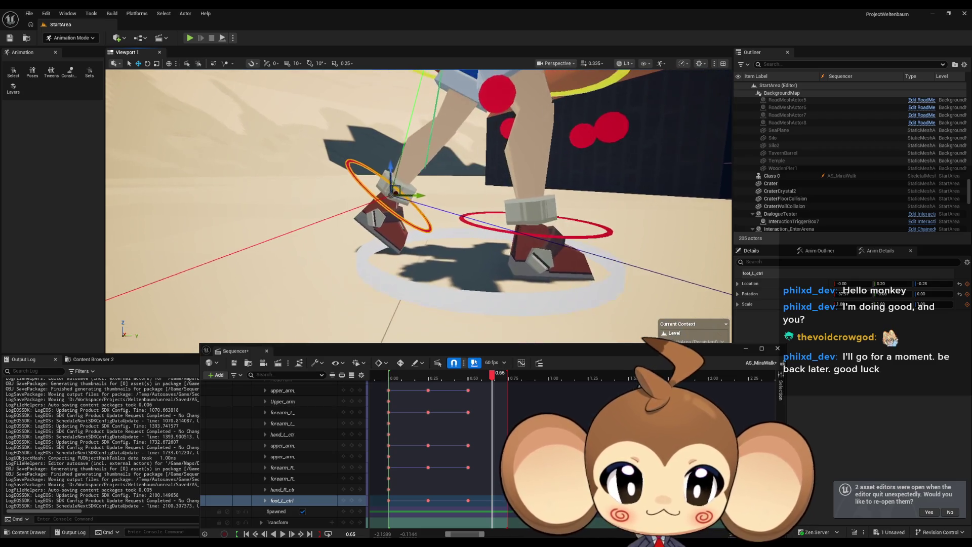
left_click(465, 384)
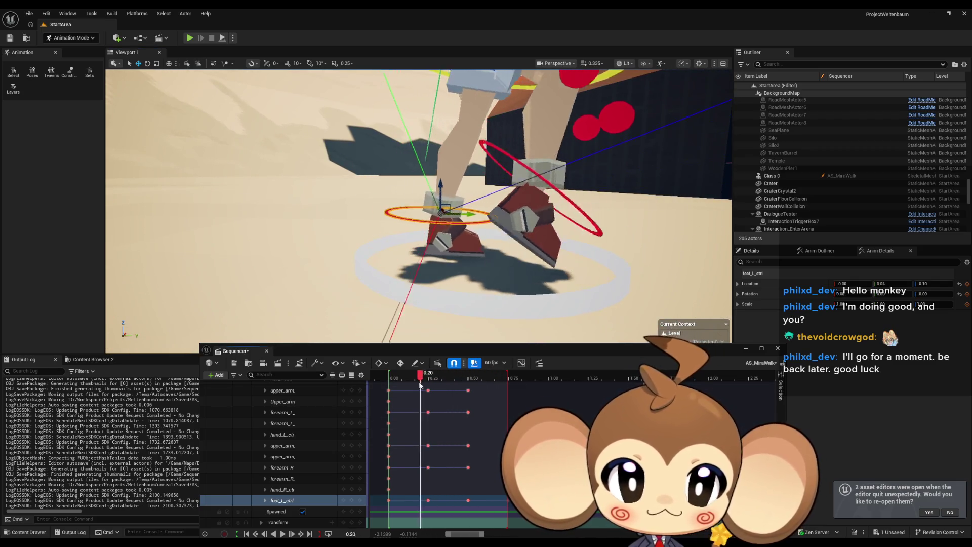